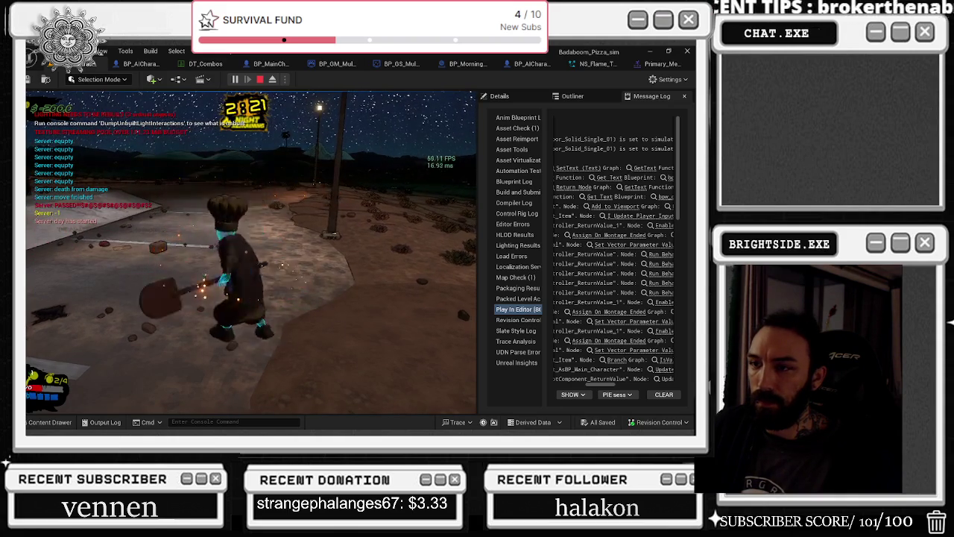
Stop the play session and select the NE_SimpleBurst emitter in NS_Flame_Trail.
key(Escape)
click(587, 64)
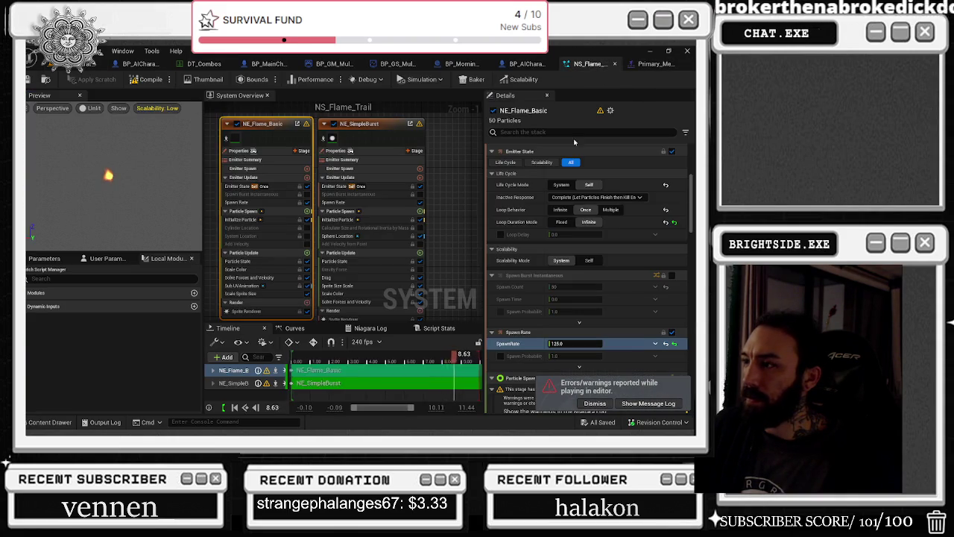
click(365, 124)
scroll(587, 311, down, 1)
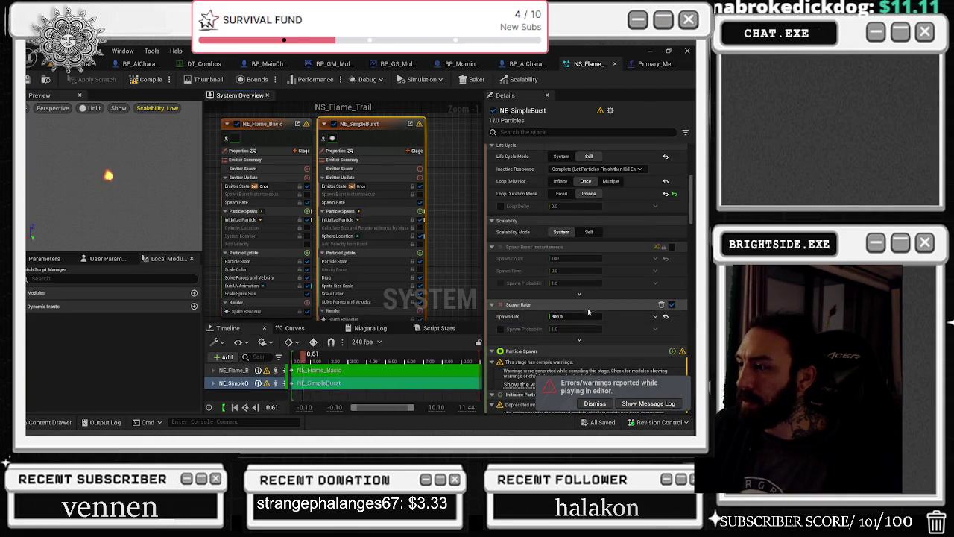
Set NE_SimpleBurst's spawn rate to 150, recompile, and bring up the Primary_Melee spin-staff montage preview.
click(587, 316)
text(150)
key(Return)
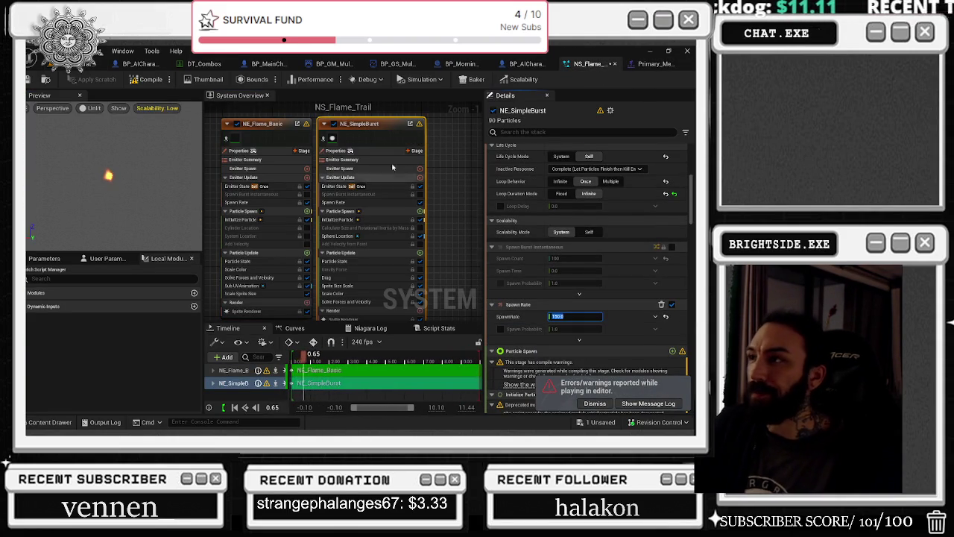
click(152, 79)
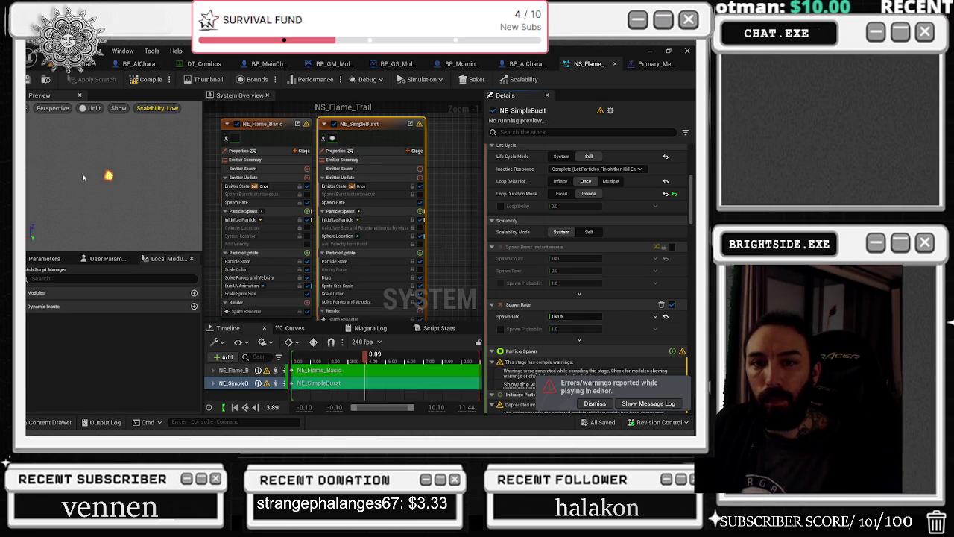
click(653, 66)
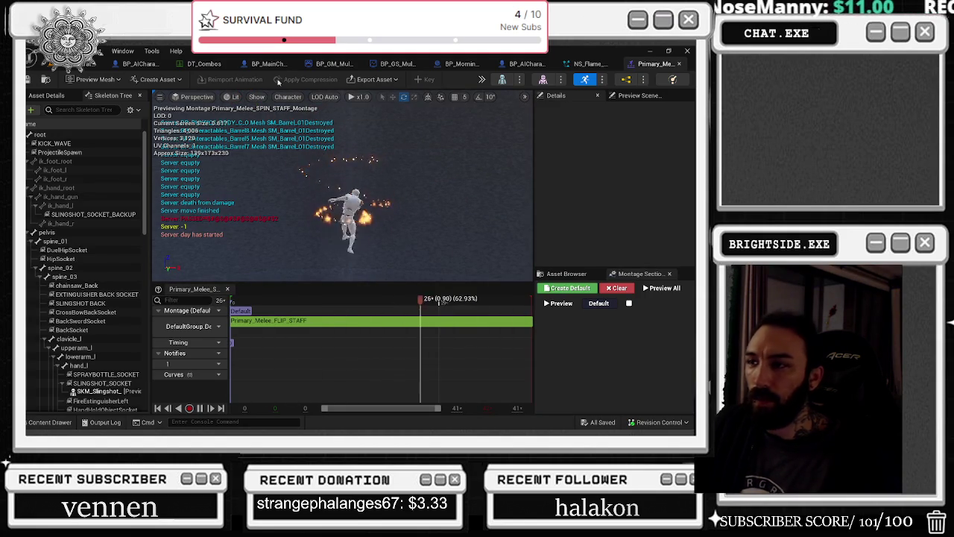
Save the edited assets and switch to the browser window.
click(32, 80)
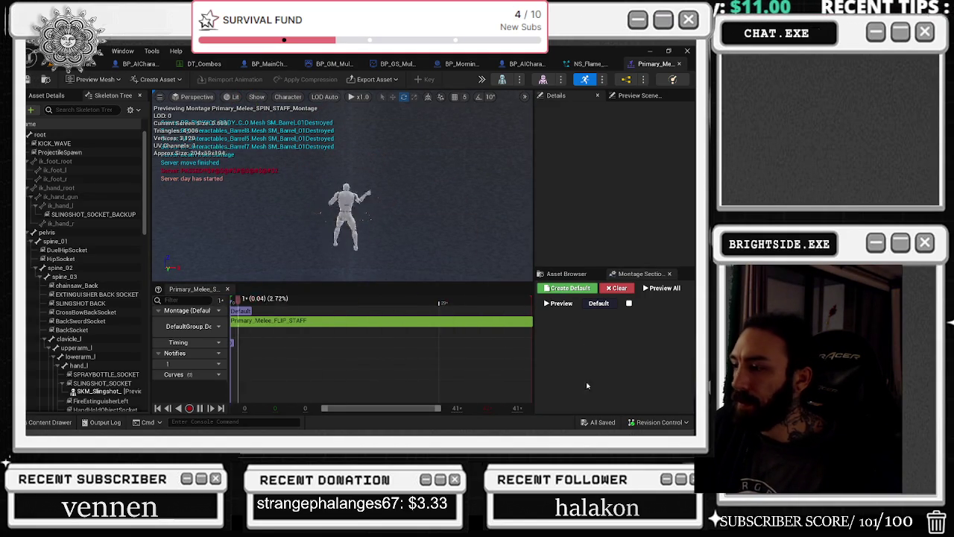
key(alt+Tab)
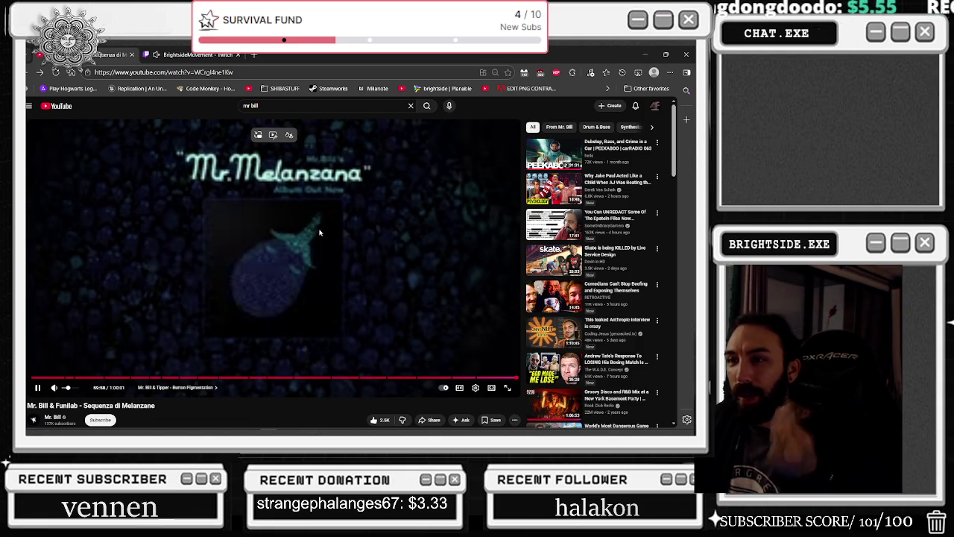
Pause the current video, play 'nutty dutty grimey ukg', and shrink the browser to reveal Unreal.
click(317, 245)
scroll(317, 245, down, 5)
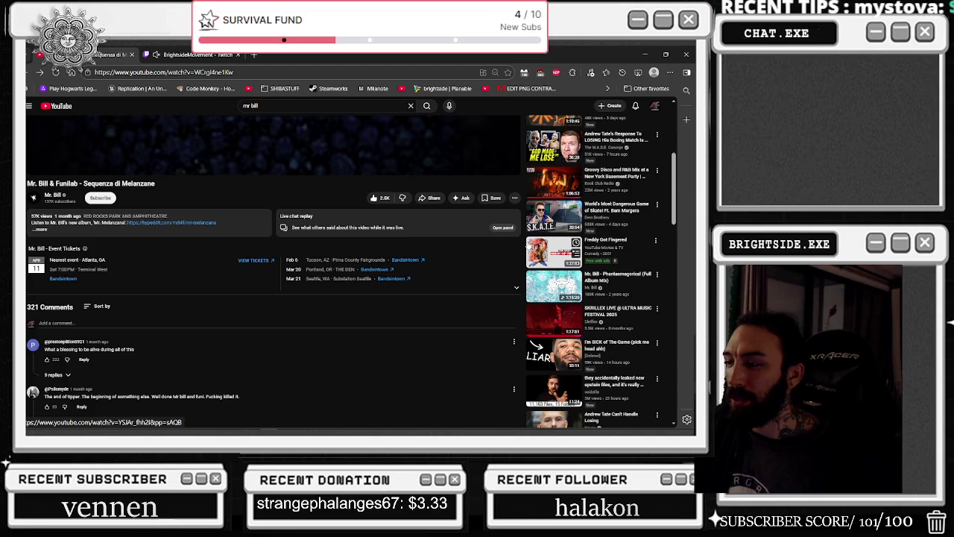
scroll(517, 259, down, 2)
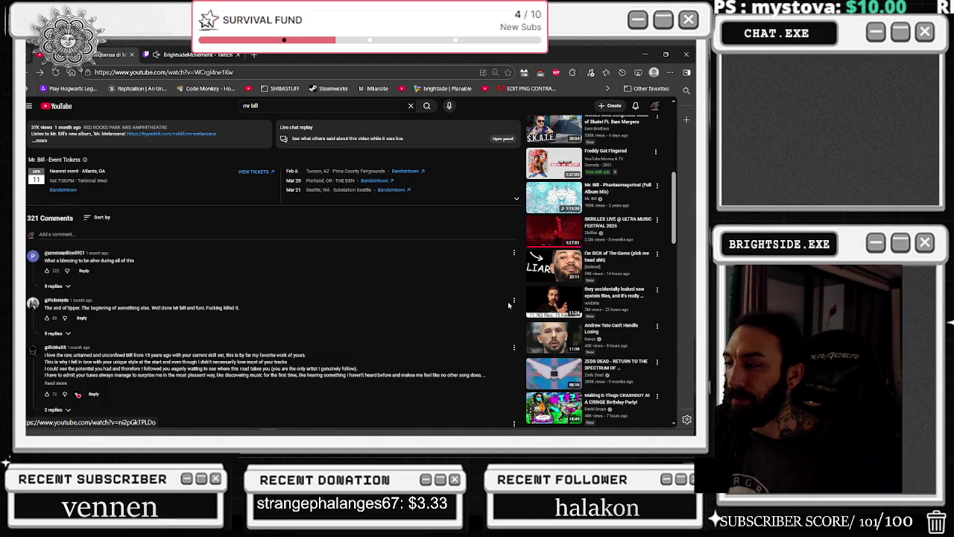
scroll(517, 259, down, 3)
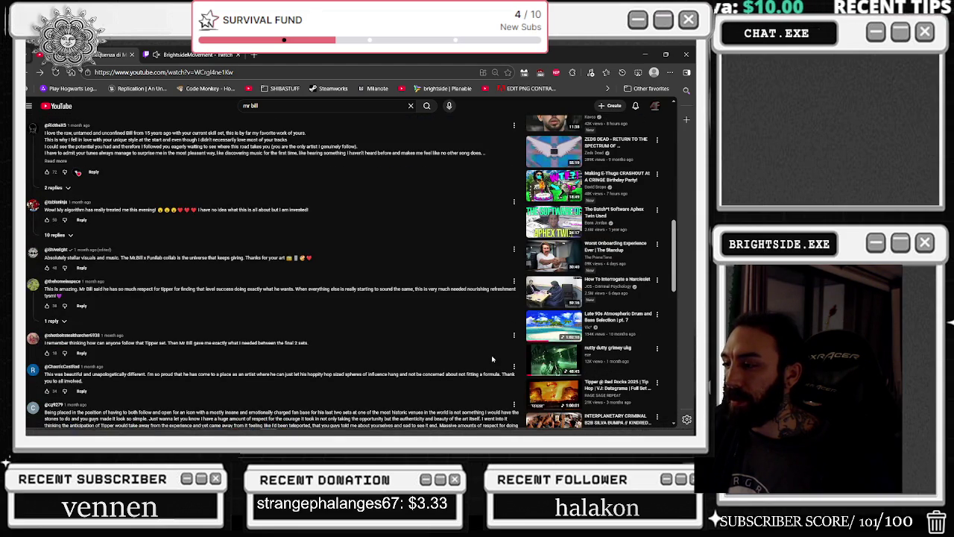
click(550, 363)
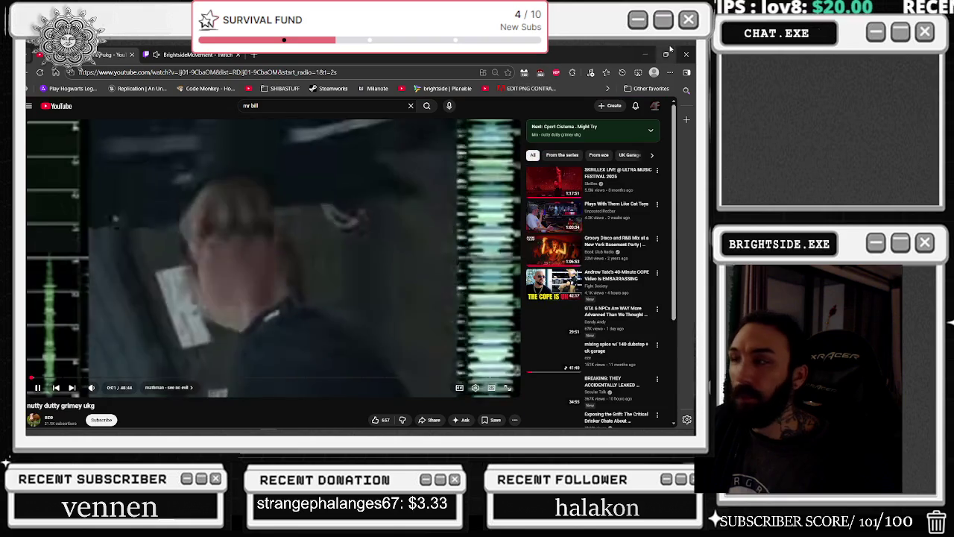
mouse_move(149, 54)
mouse_down()
mouse_move(147, 176)
mouse_move(0, 179)
mouse_up()
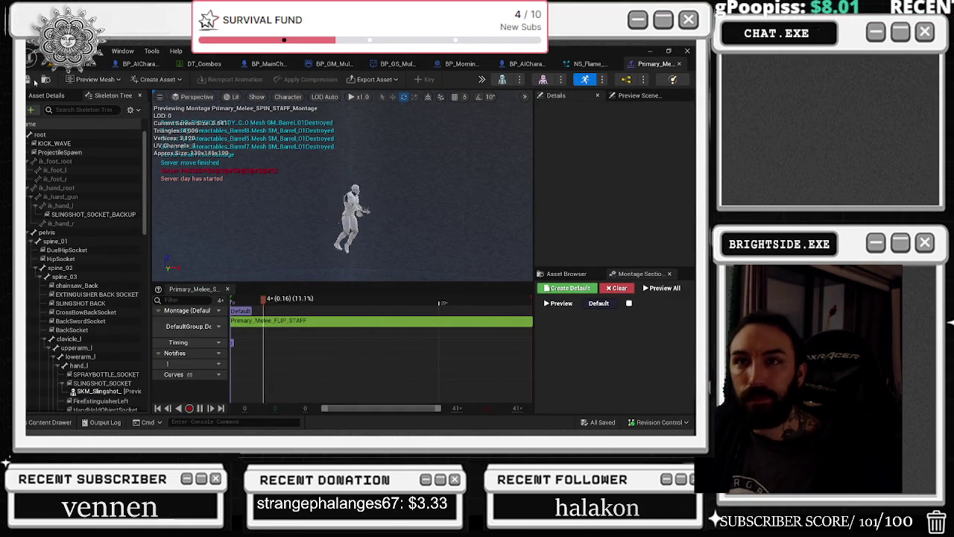
Close the spin-staff montage and select the NE_SimpleBurst emitter in NS_Flame_Trail.
click(679, 64)
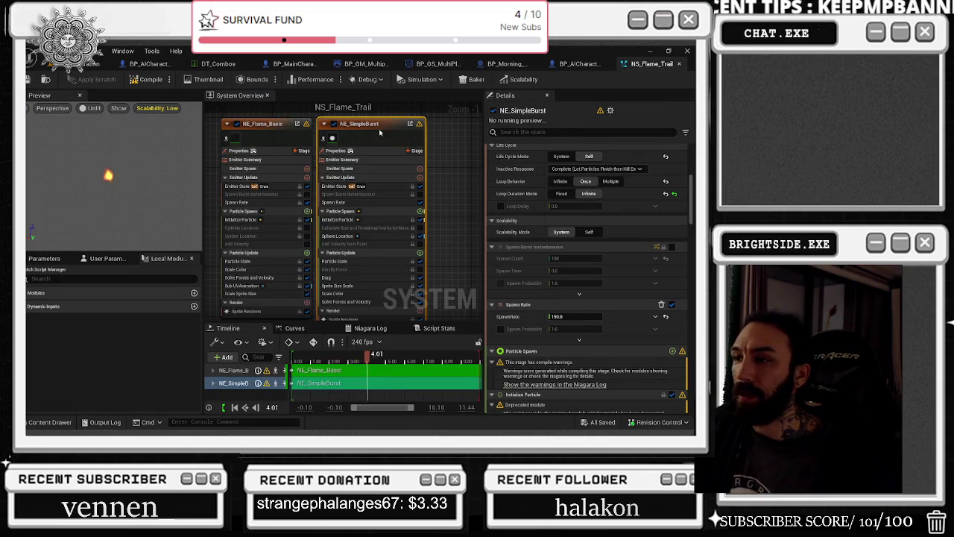
click(263, 124)
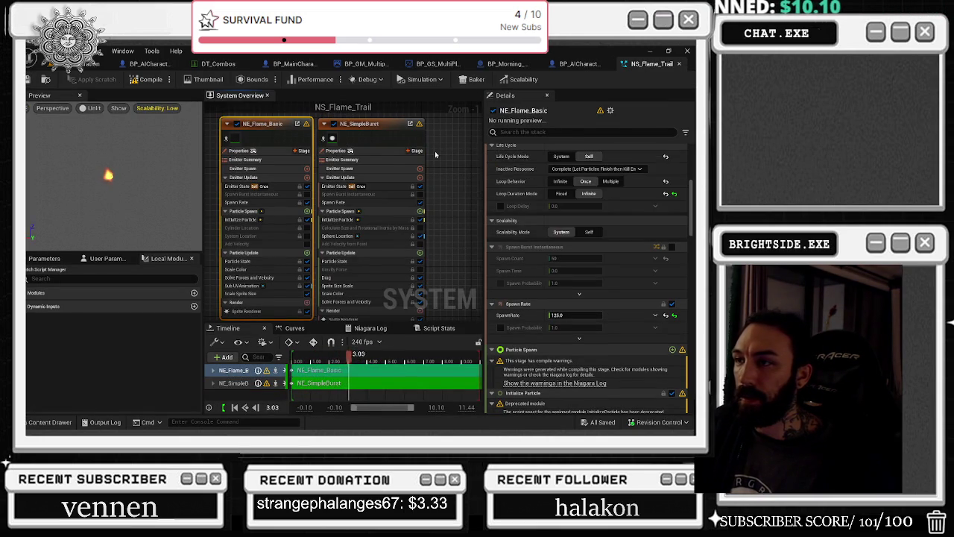
click(369, 150)
click(369, 149)
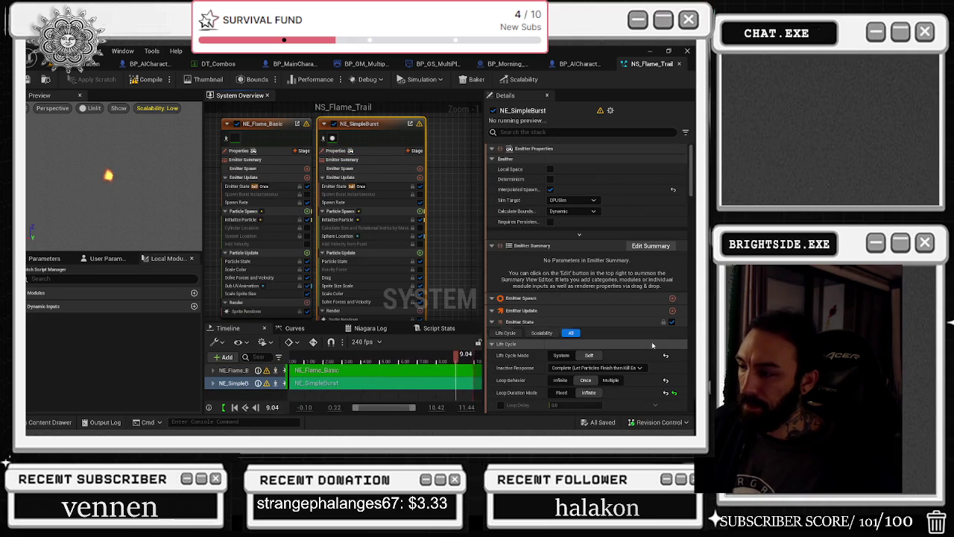
Review the sprite renderer Scalability settings for both emitters and open BP_AICharacter_Multiplayer.
scroll(581, 224, down, 5)
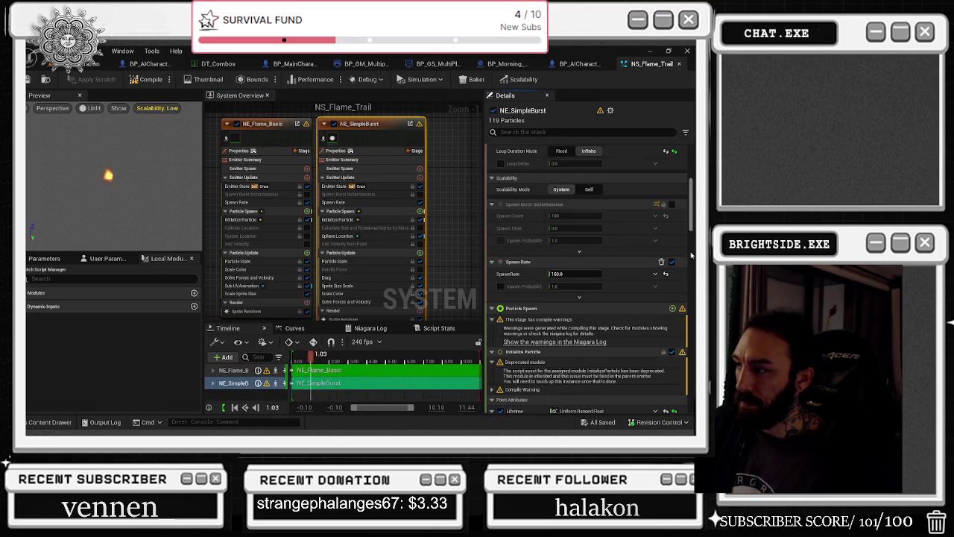
scroll(589, 260, down, 10)
scroll(522, 358, down, 10)
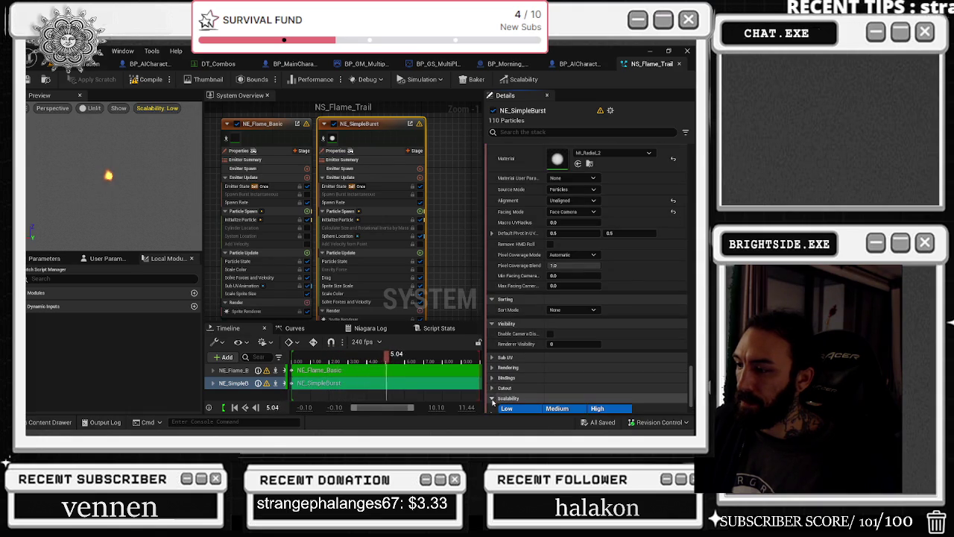
click(494, 398)
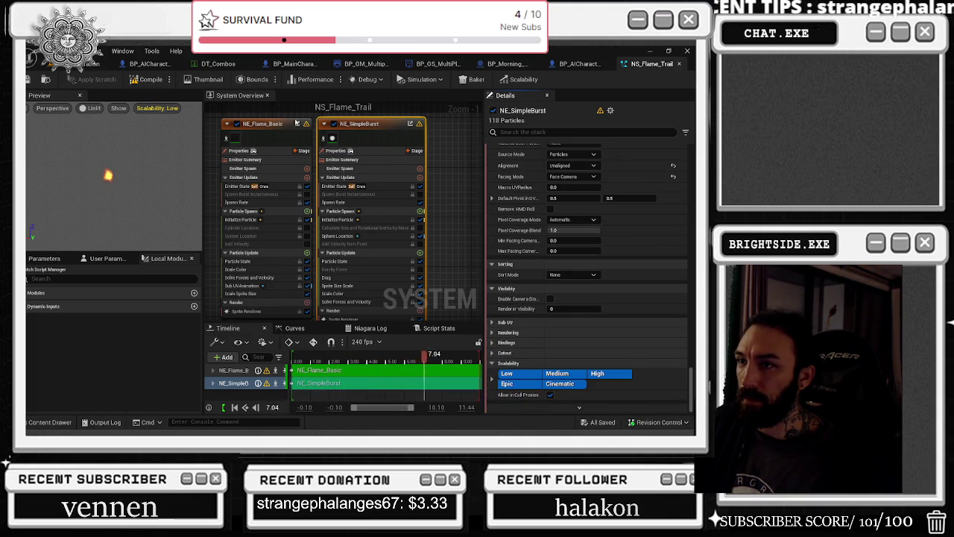
click(283, 123)
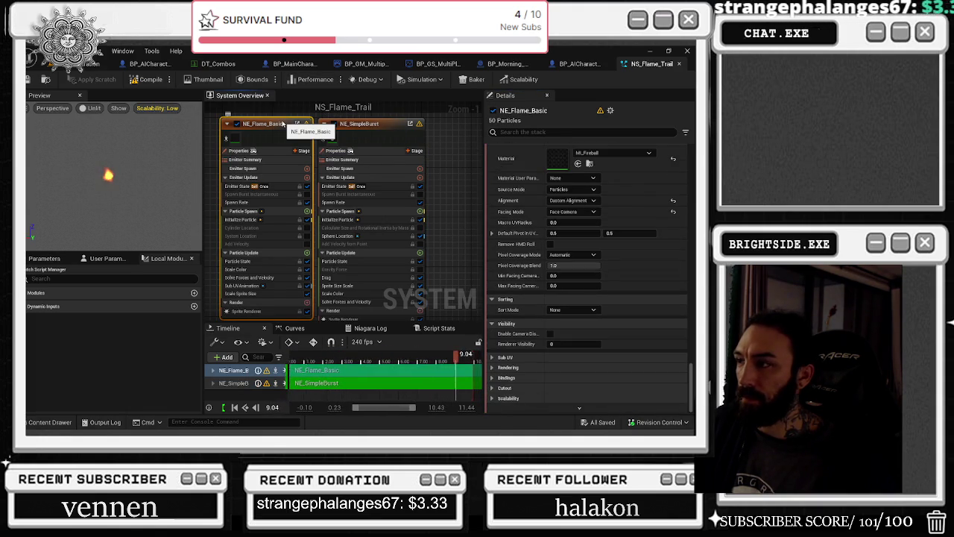
click(577, 64)
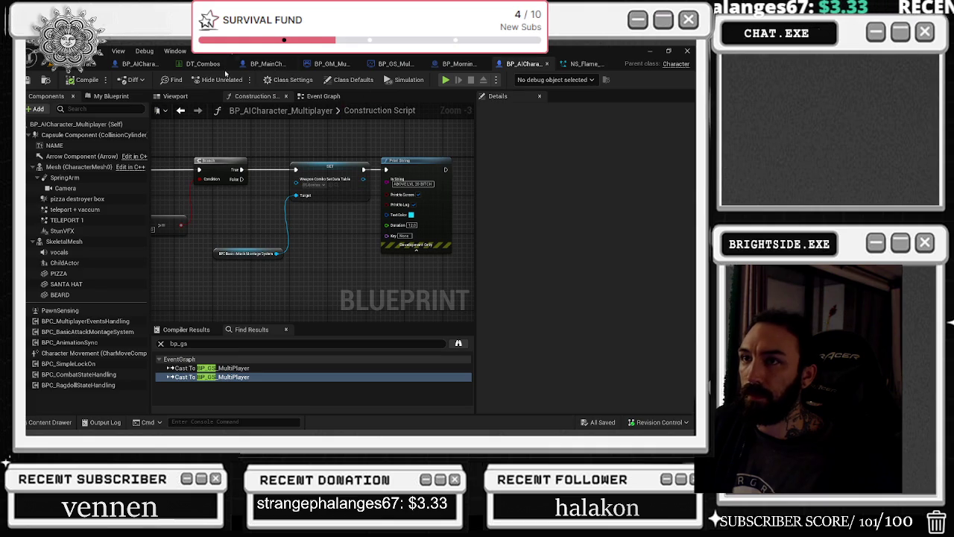
Go to BP_AICharacter_Multiplayer's construction script and select the weapon-combo SET node.
click(140, 64)
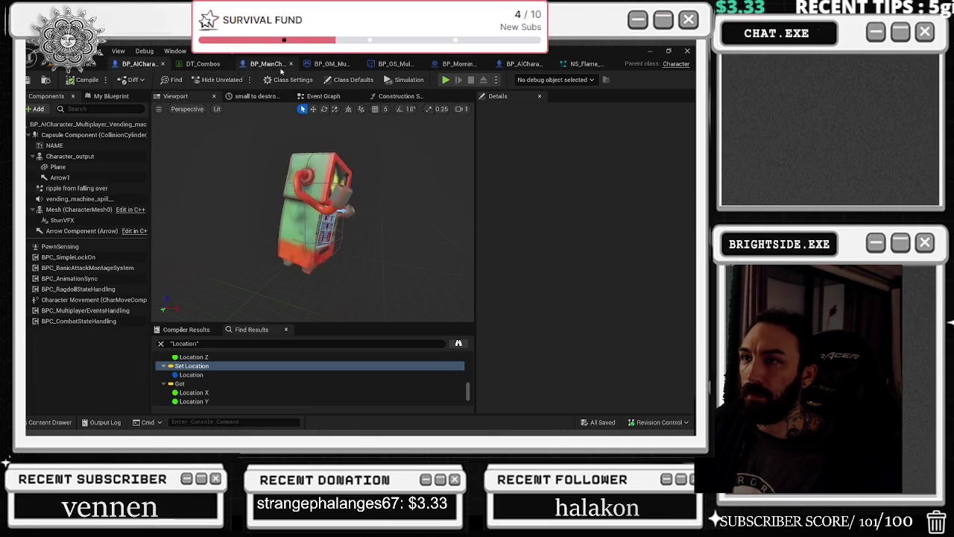
click(530, 65)
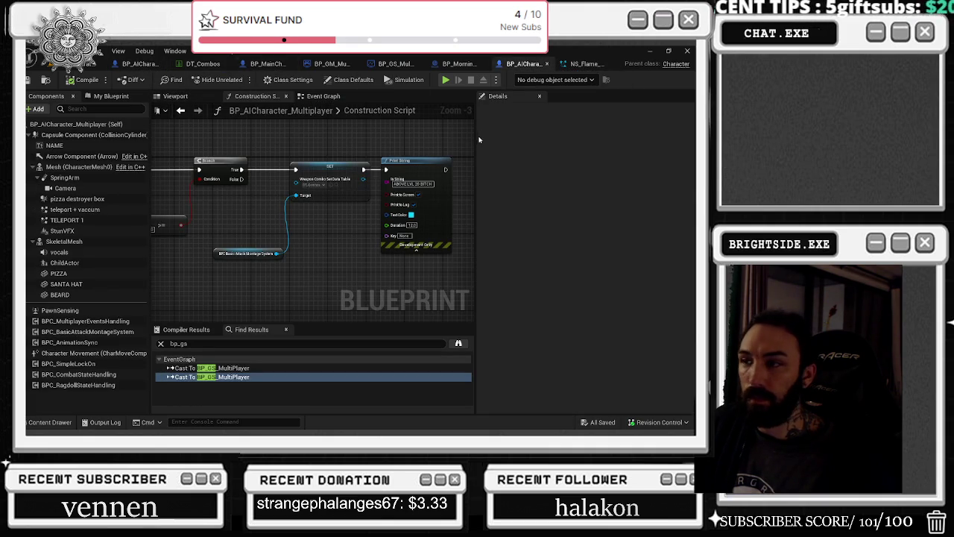
click(343, 161)
drag(348, 162, 377, 159)
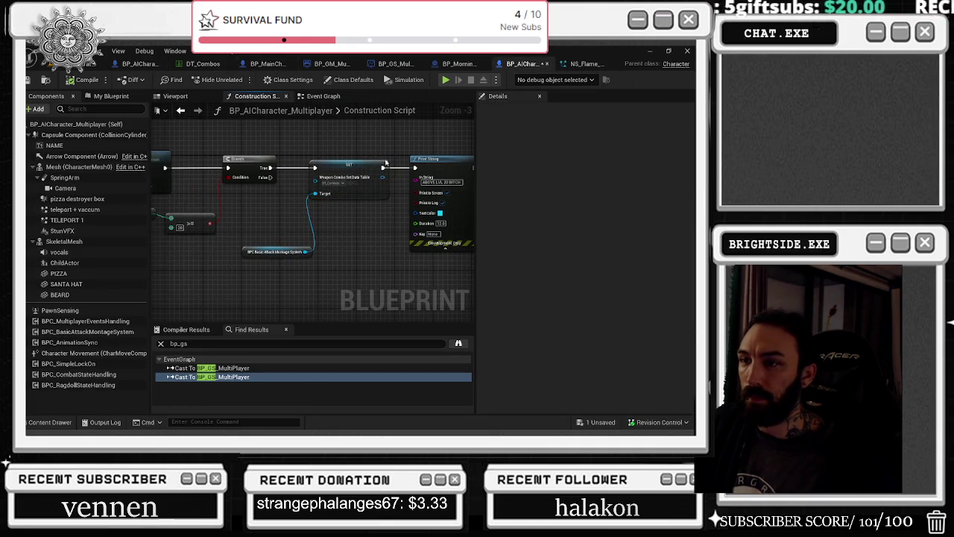
Delete the Print String node after it and return to NS_Flame_Trail.
right_click(432, 184)
click(447, 195)
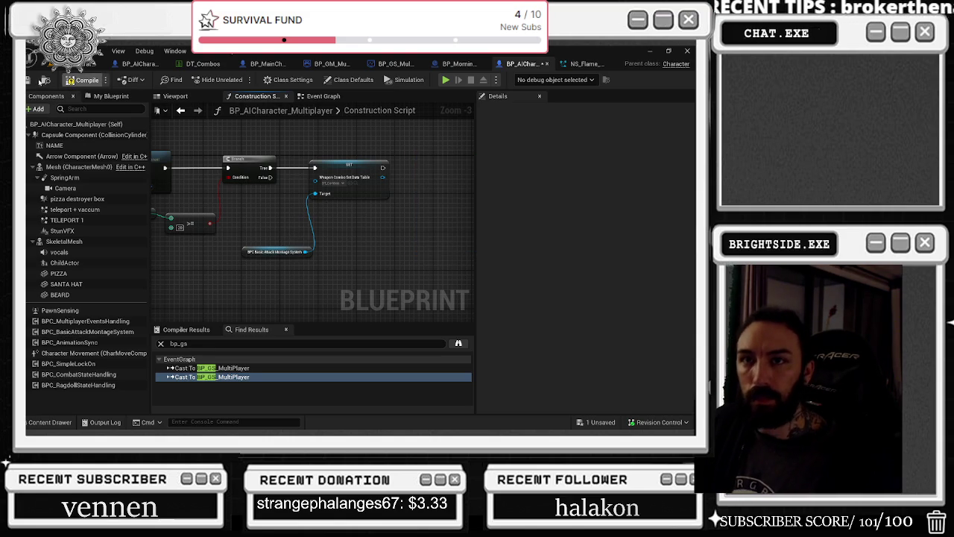
click(583, 64)
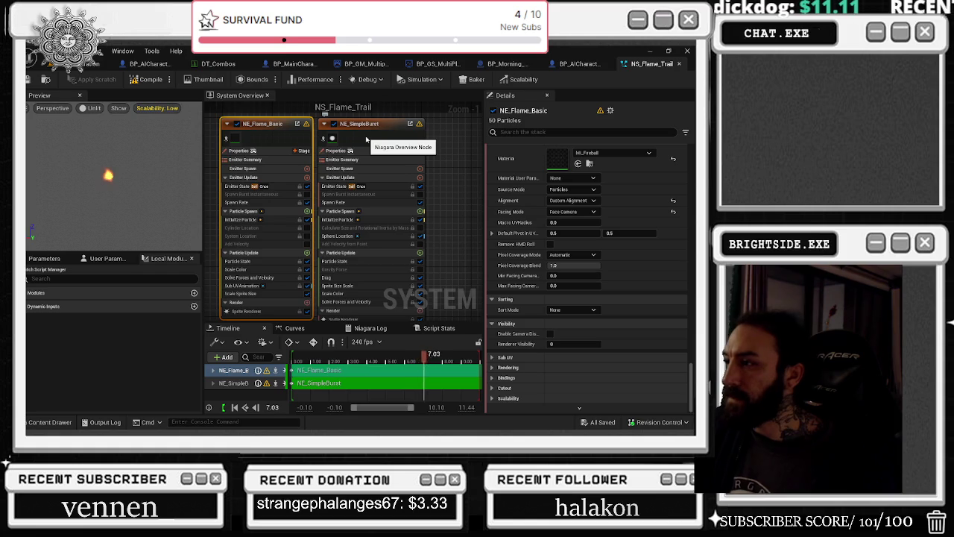
click(367, 142)
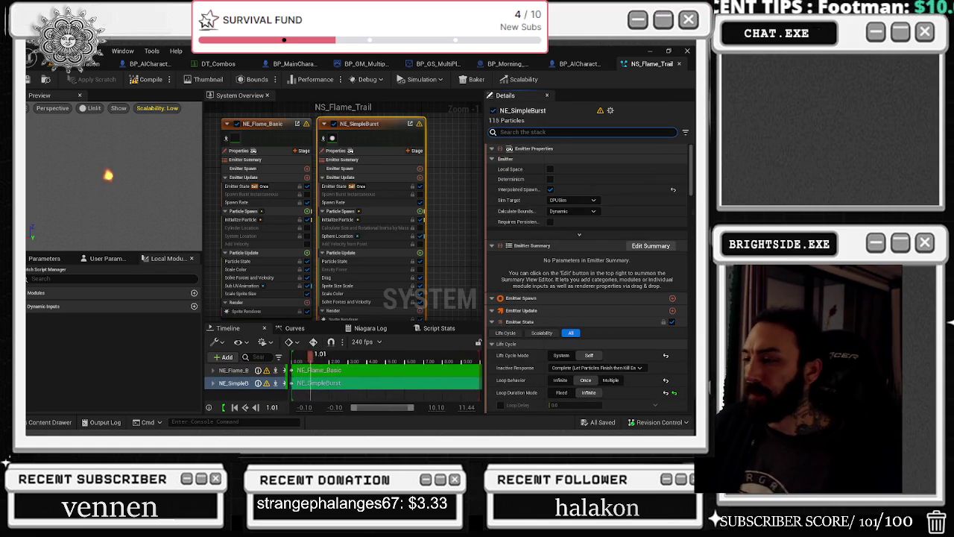
text(se)
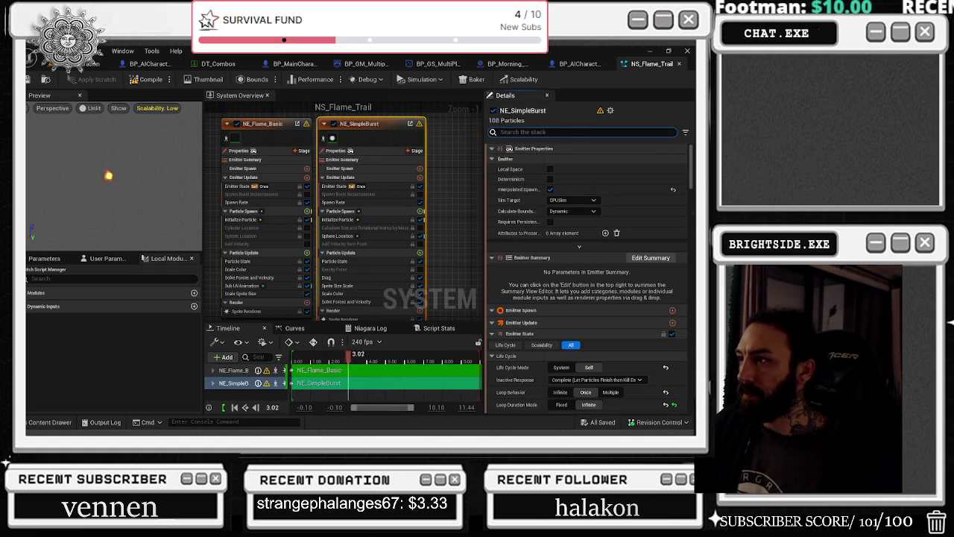
scroll(561, 231, down, 6)
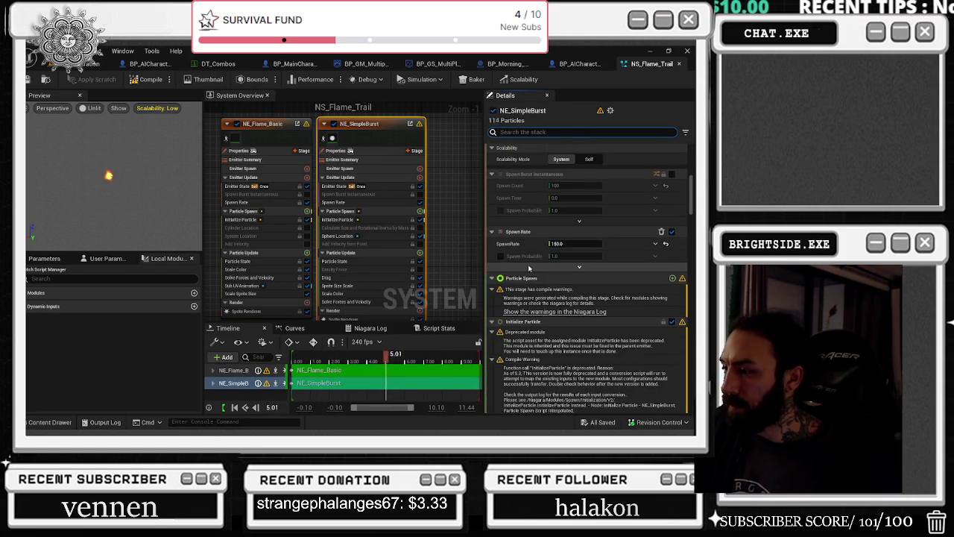
scroll(620, 231, down, 8)
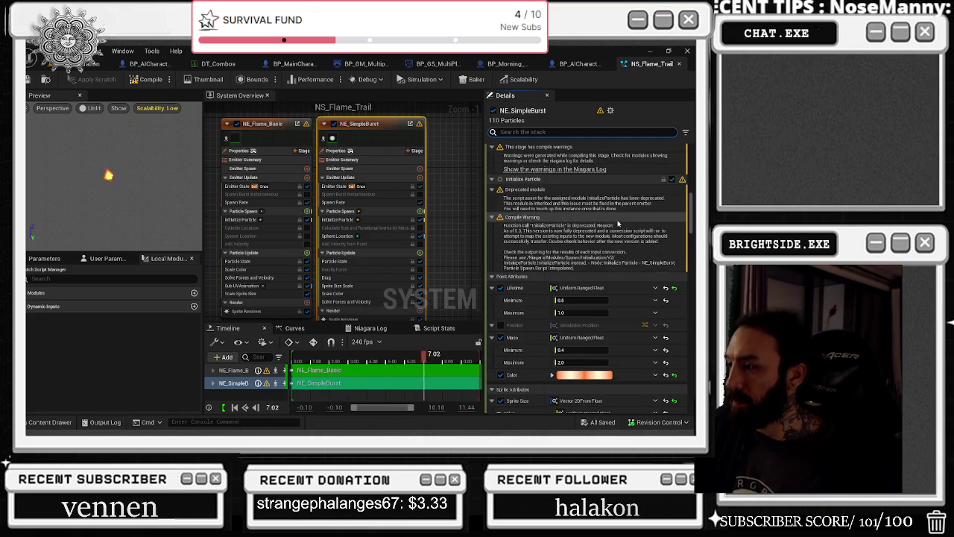
scroll(622, 229, down, 8)
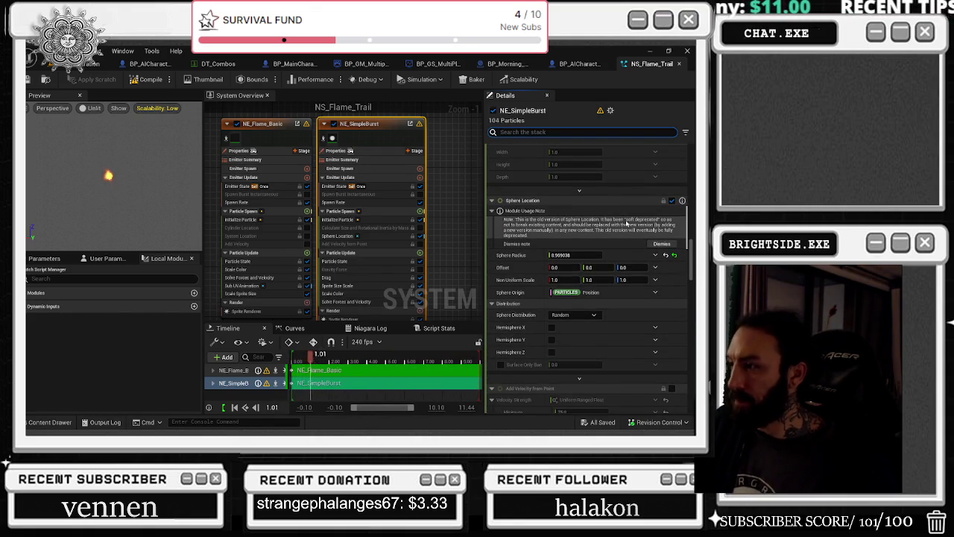
scroll(626, 223, down, 6)
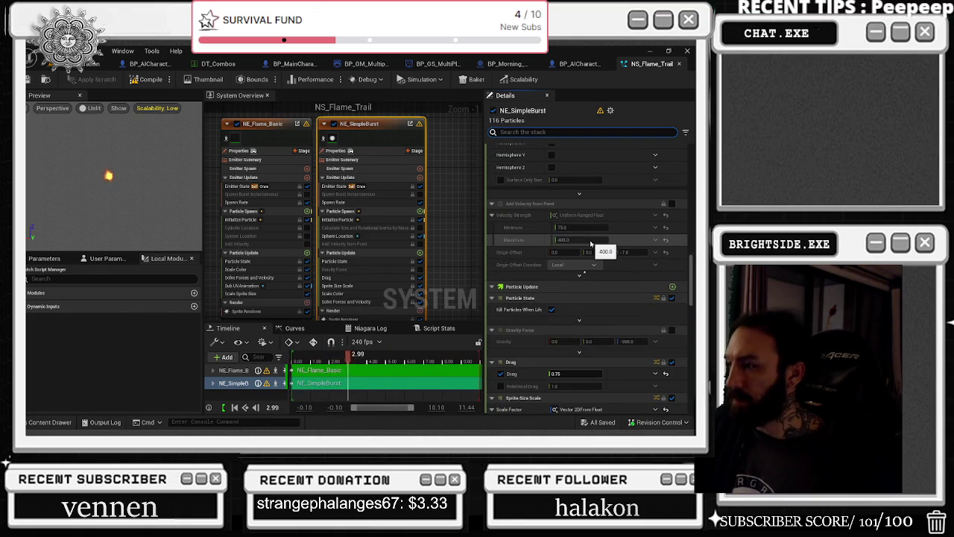
scroll(589, 243, down, 5)
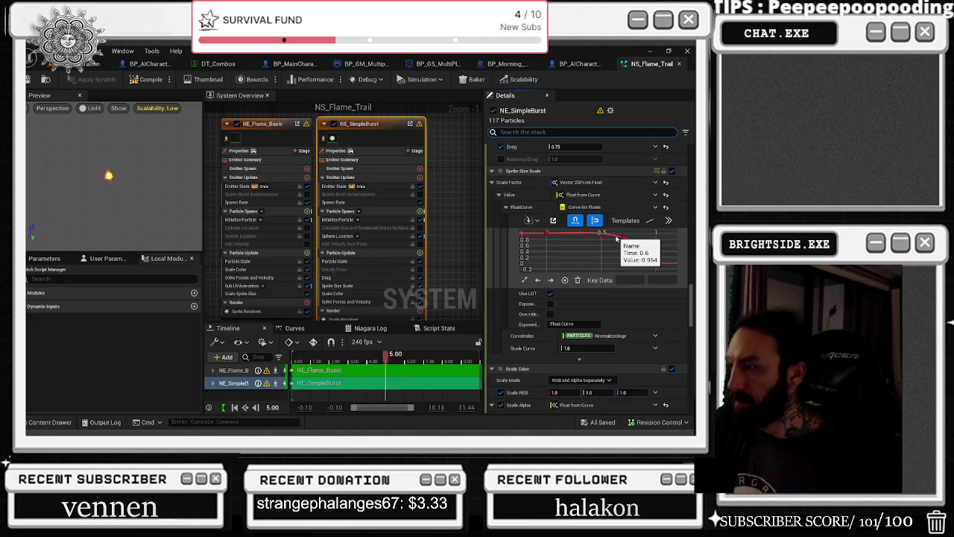
scroll(626, 257, down, 5)
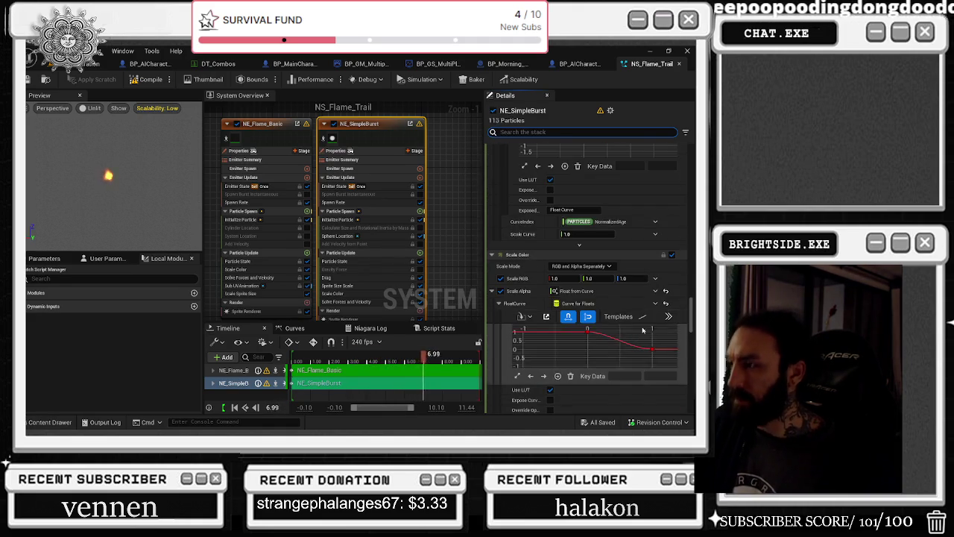
scroll(632, 298, down, 3)
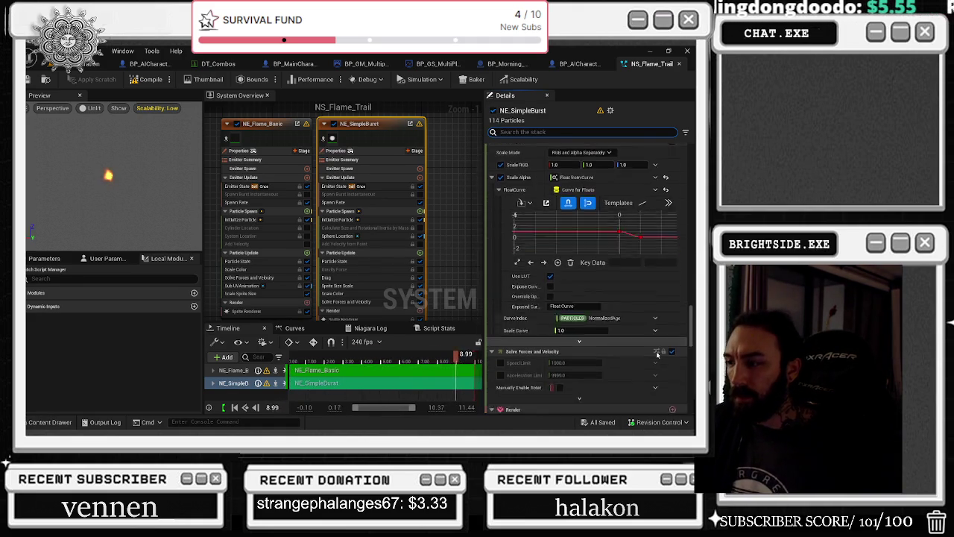
scroll(612, 313, down, 2)
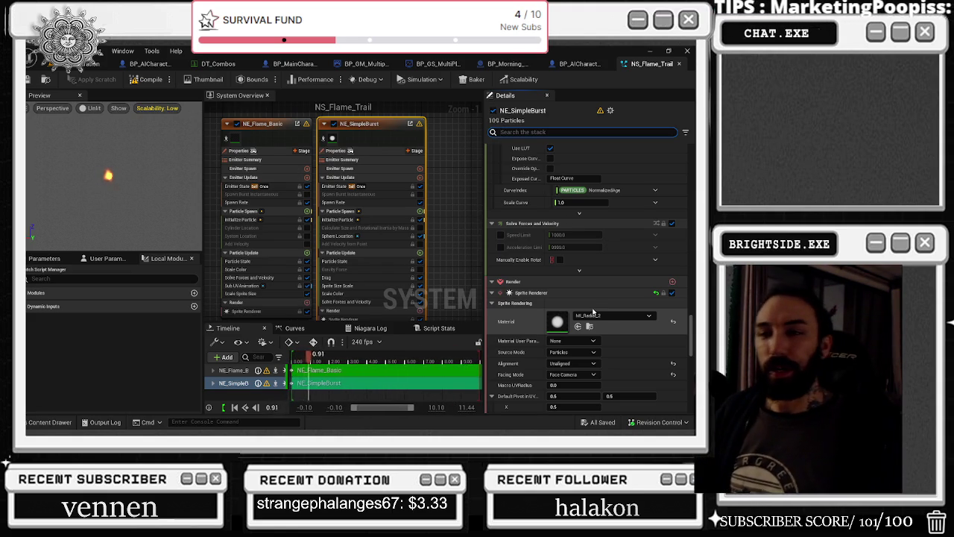
Inspect NE_Flame_Basic's Facing Mode and Custom Alignment, then expand its Rendering options showing Cast Shadows.
click(246, 152)
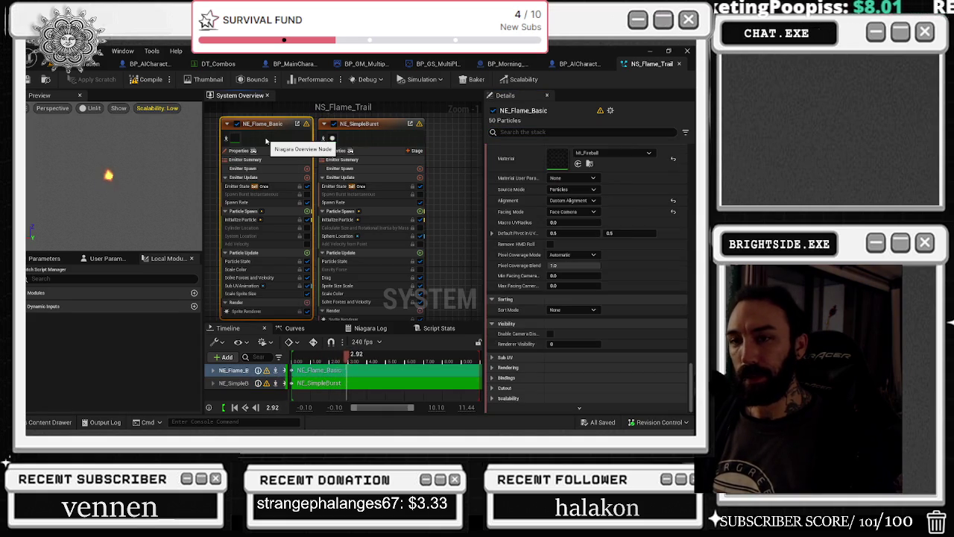
drag(364, 355, 289, 360)
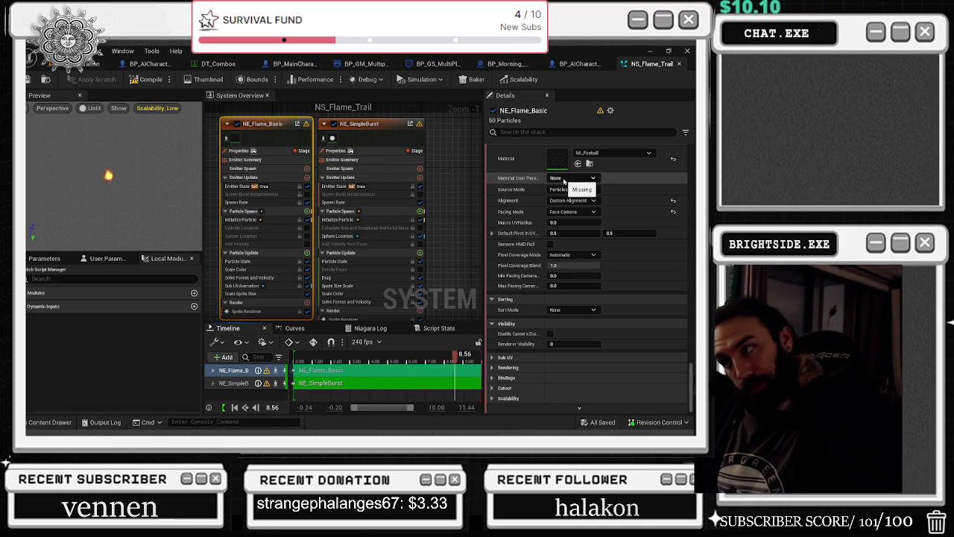
click(581, 212)
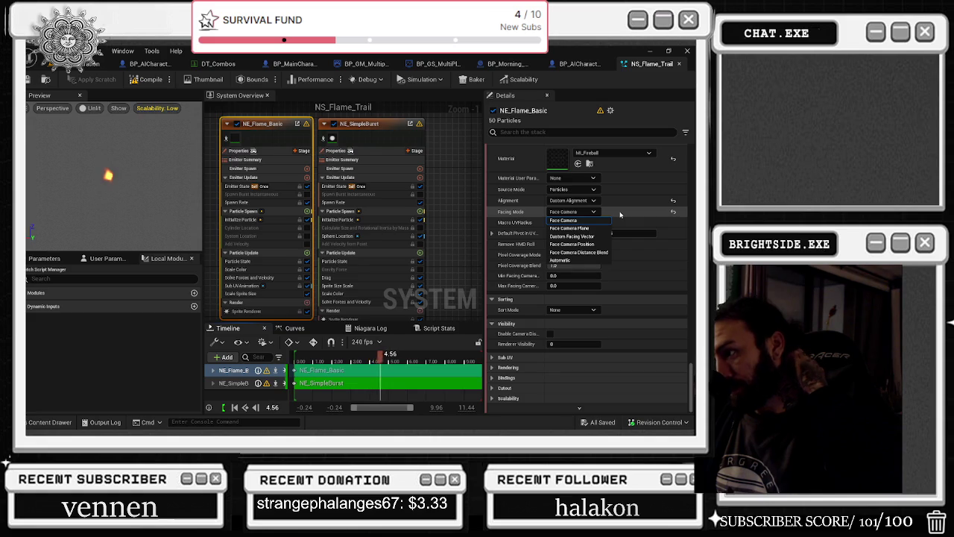
click(619, 212)
click(594, 200)
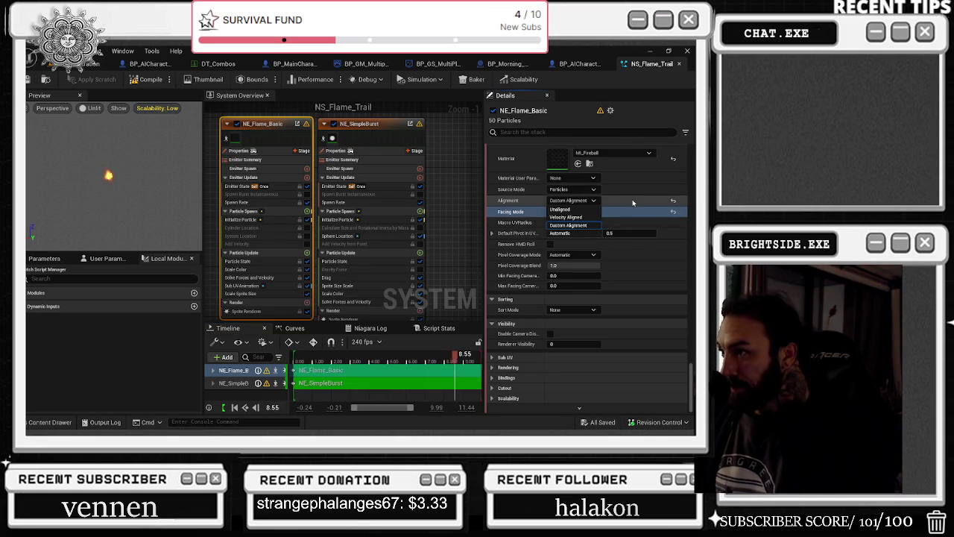
click(568, 225)
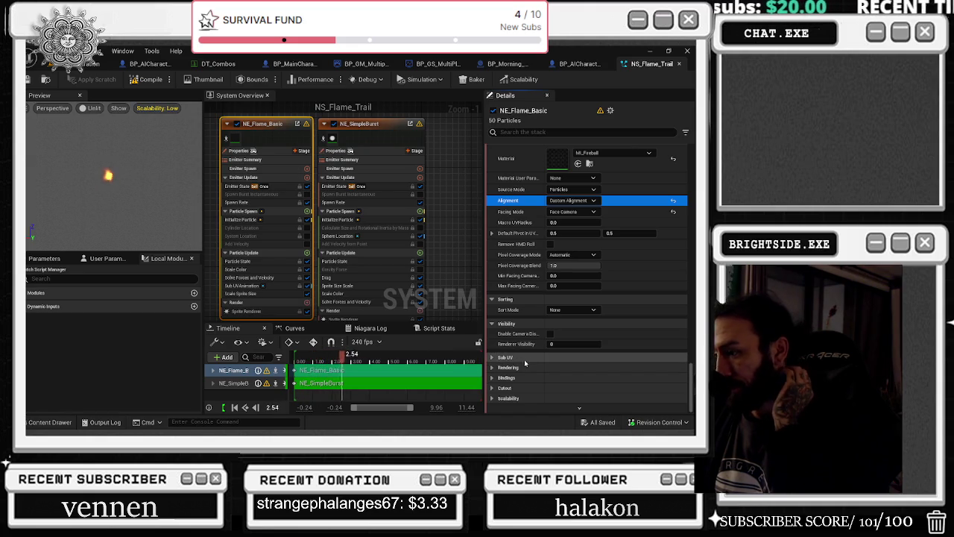
click(493, 367)
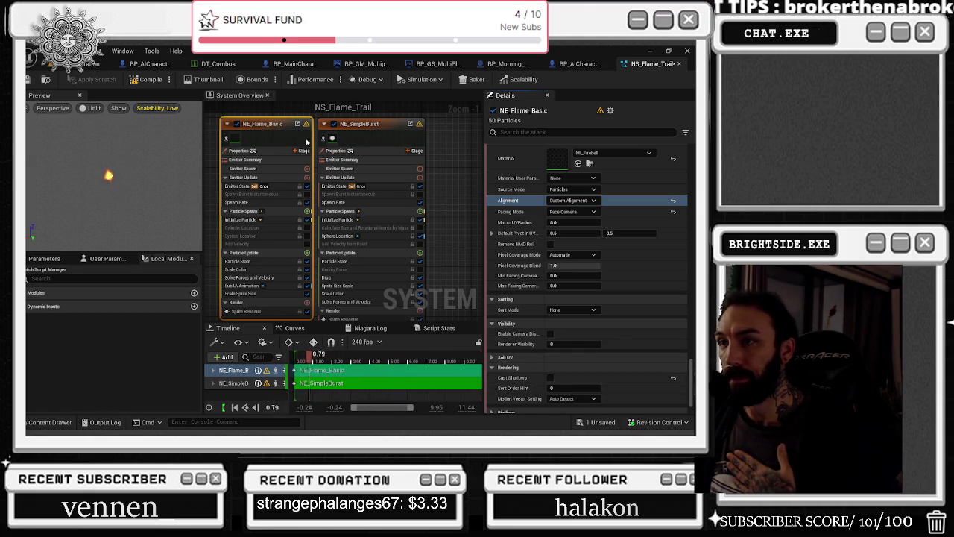
Filter NE_SimpleBurst's stack by 'shadow' and turn off its Cast Shadows.
click(365, 145)
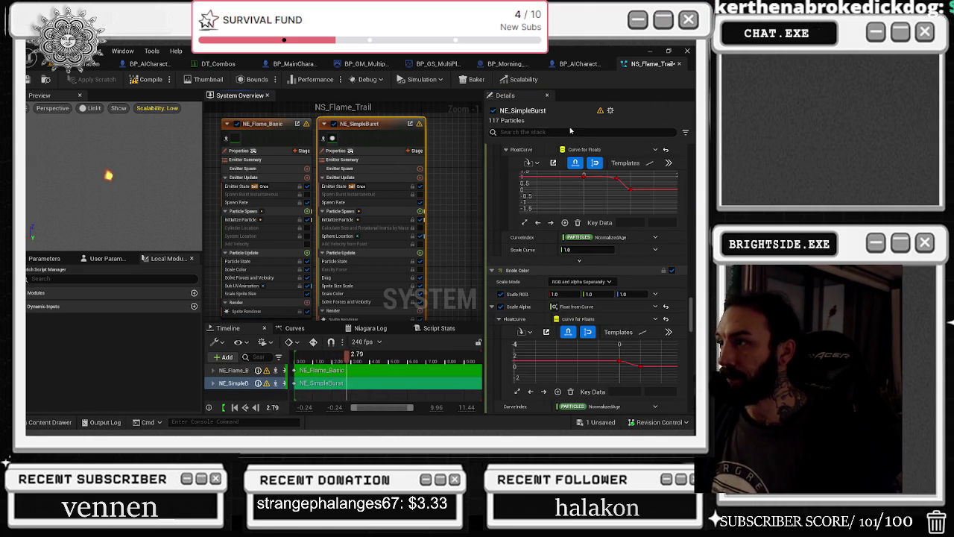
text(shadow)
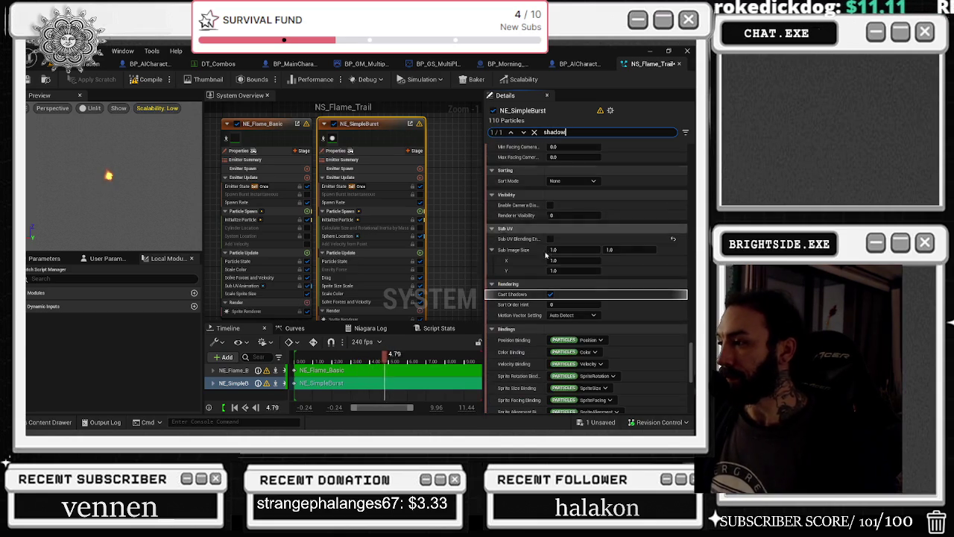
click(132, 84)
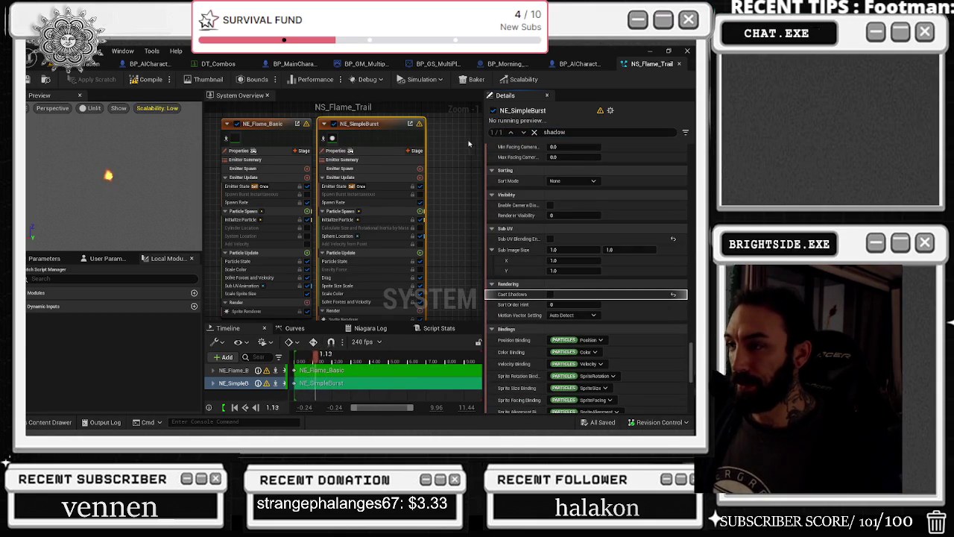
Fit both emitter nodes in view and briefly disable then re-enable NE_SimpleBurst.
drag(475, 139, 429, 139)
key(Home)
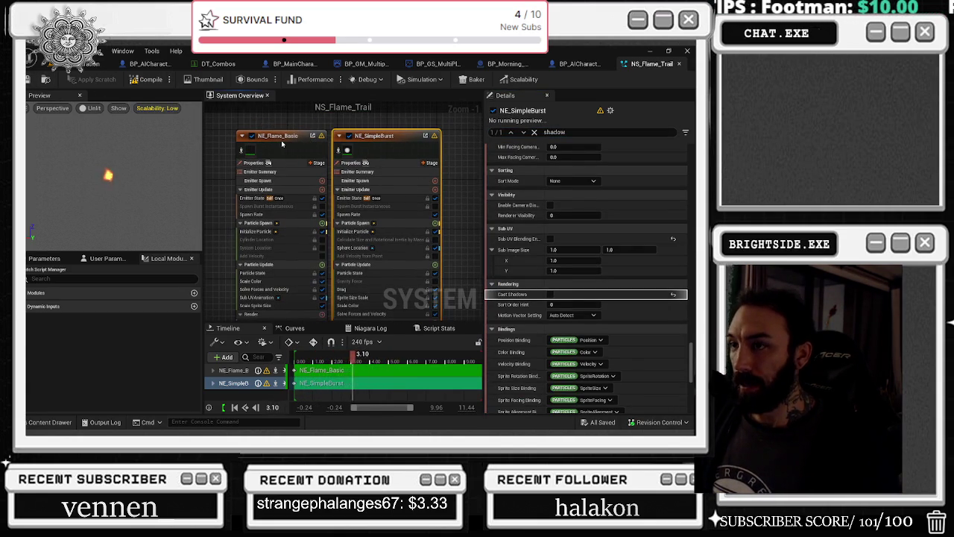
click(282, 144)
click(347, 154)
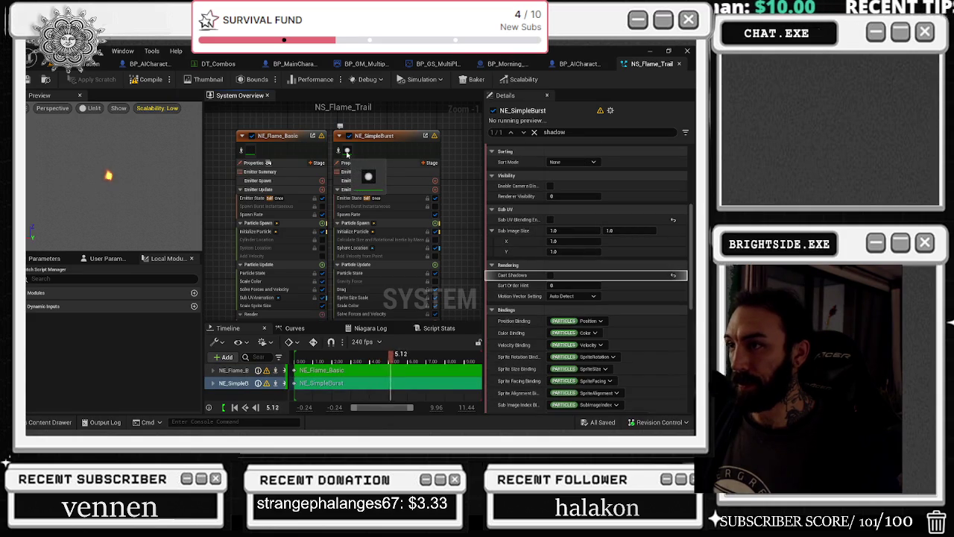
click(339, 135)
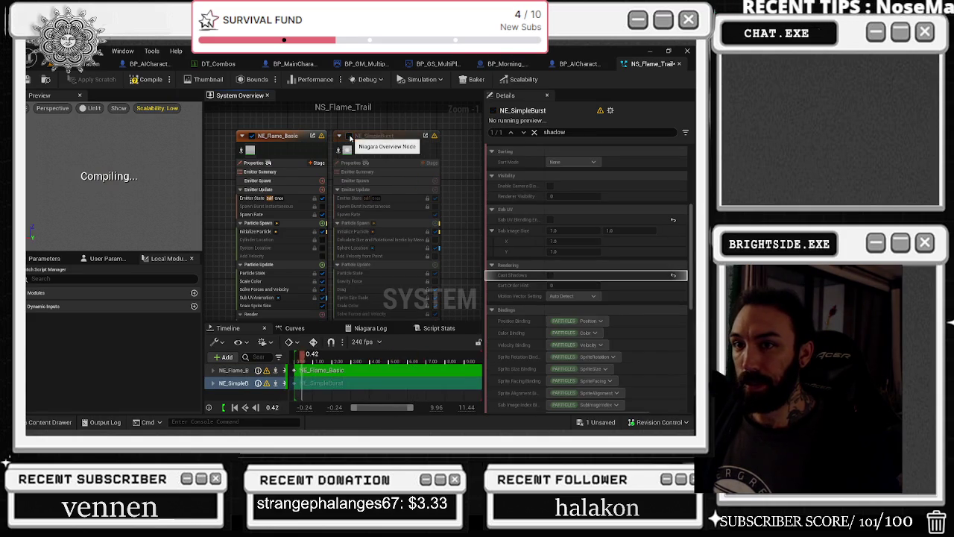
click(339, 136)
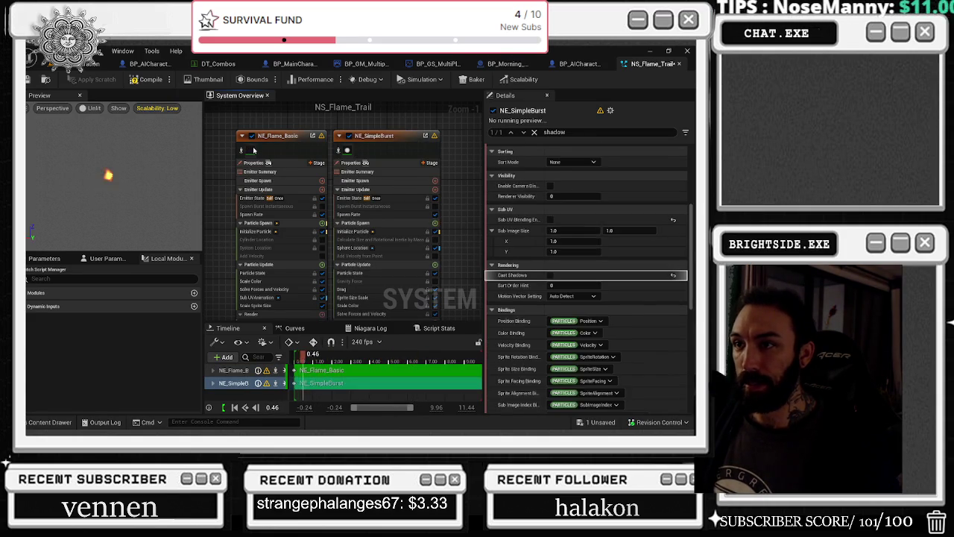
Confirm NE_Flame_Basic's Cast Shadows is off and clear the shadow search filter.
click(254, 149)
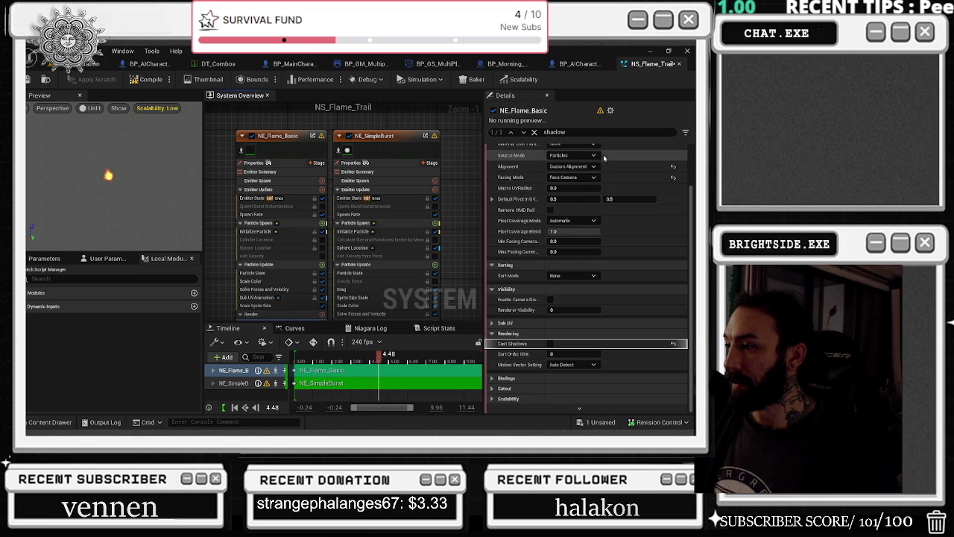
click(534, 132)
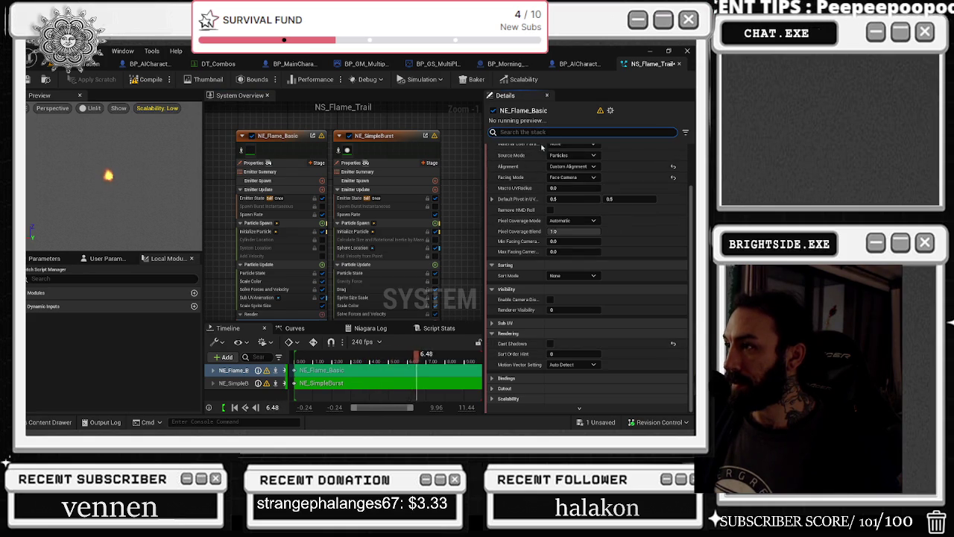
click(305, 140)
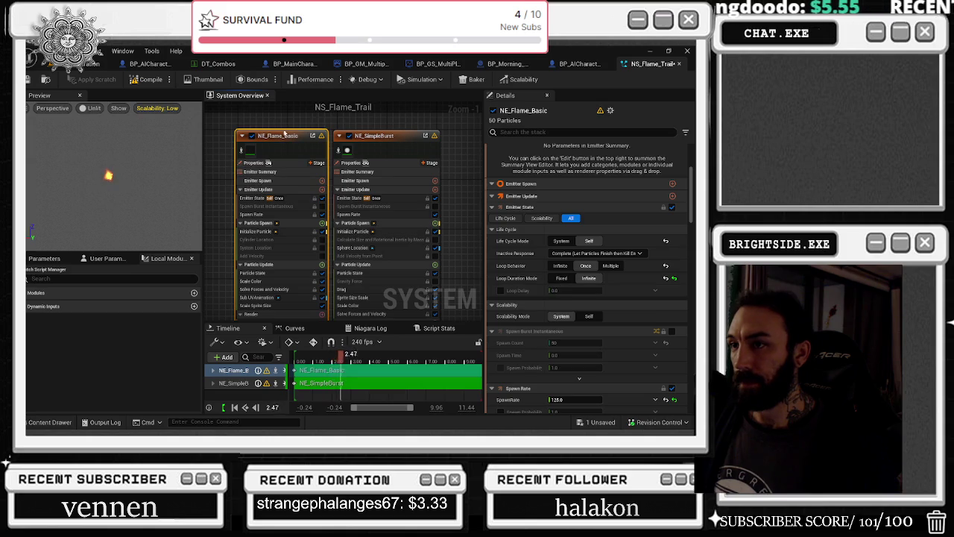
Set the selected emitter's loop to a fixed 3.0-second duration.
scroll(612, 319, down, 5)
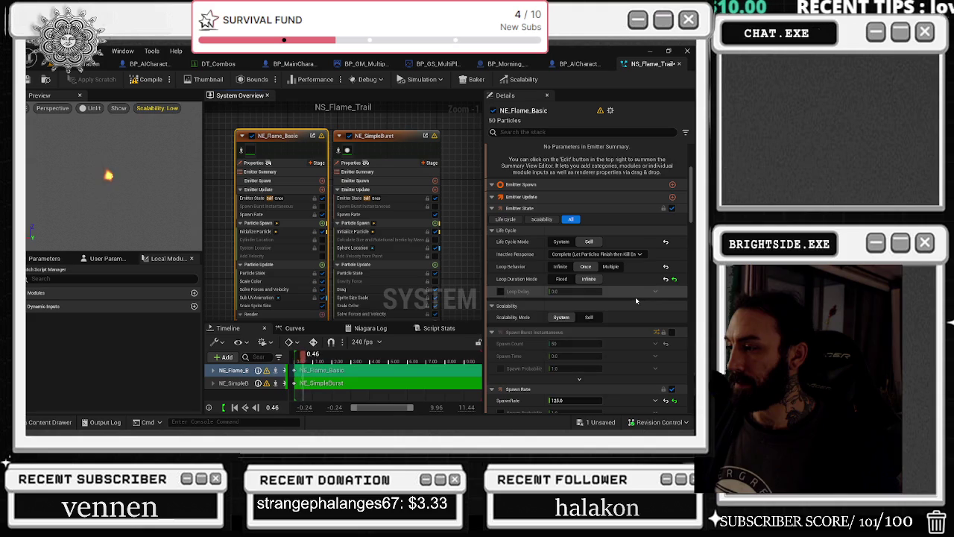
click(562, 279)
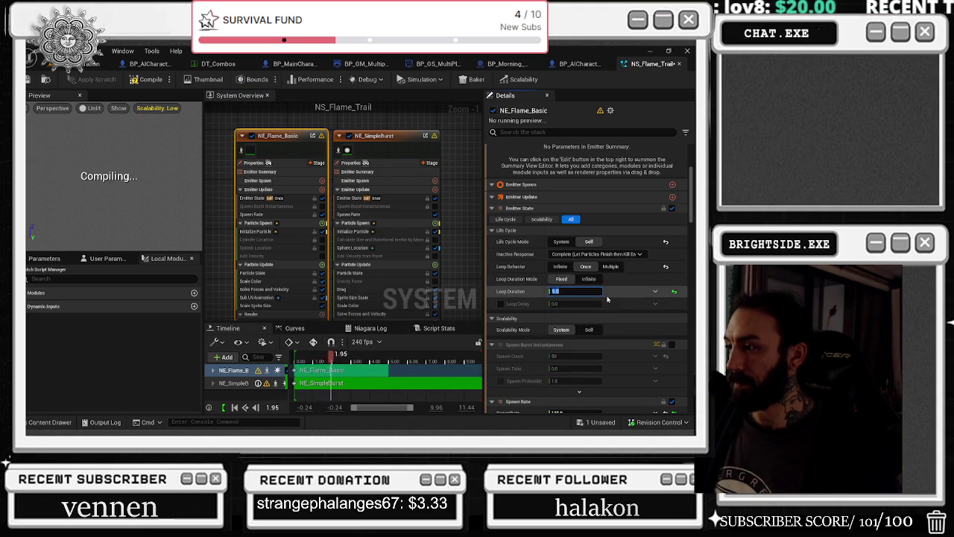
text(3)
key(Return)
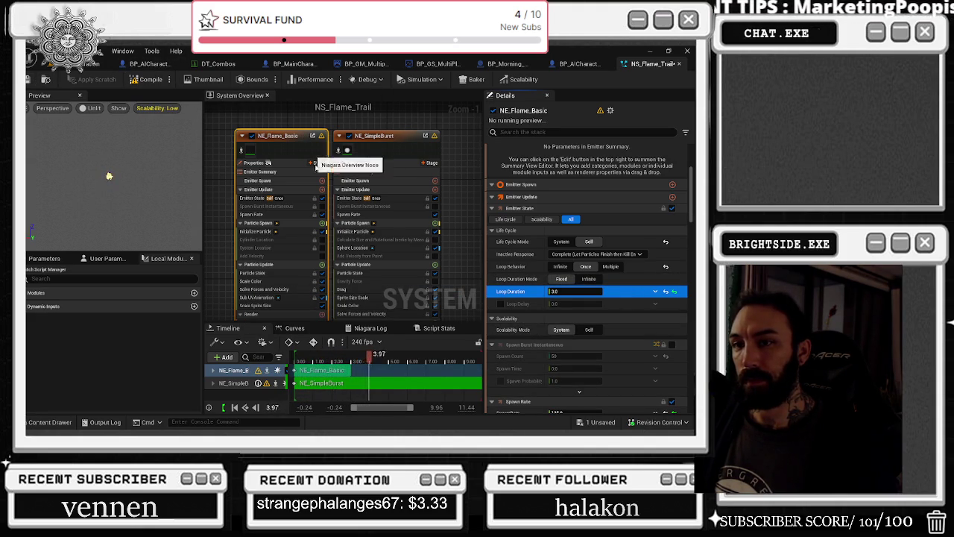
Make the NS_Flame_Trail system play once with a 3.0 loop duration.
click(359, 383)
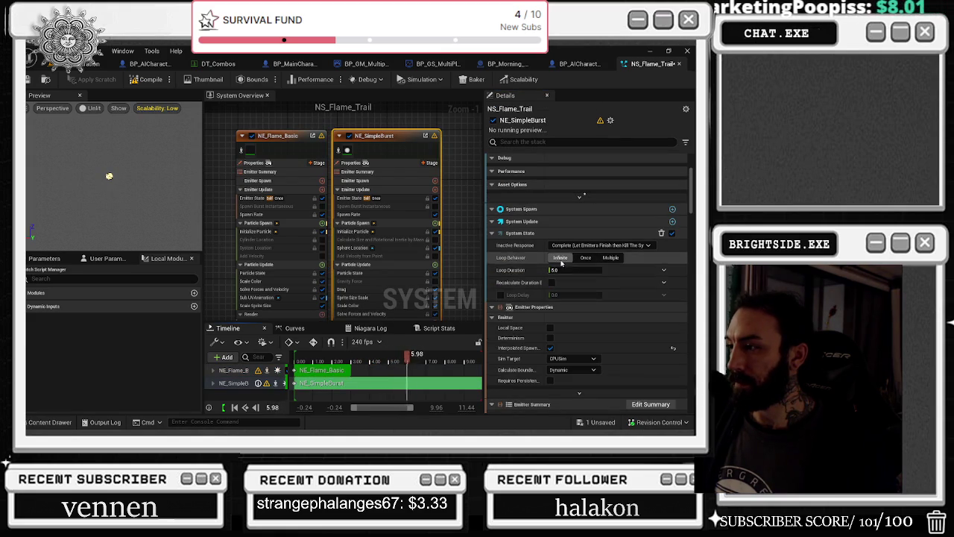
click(588, 258)
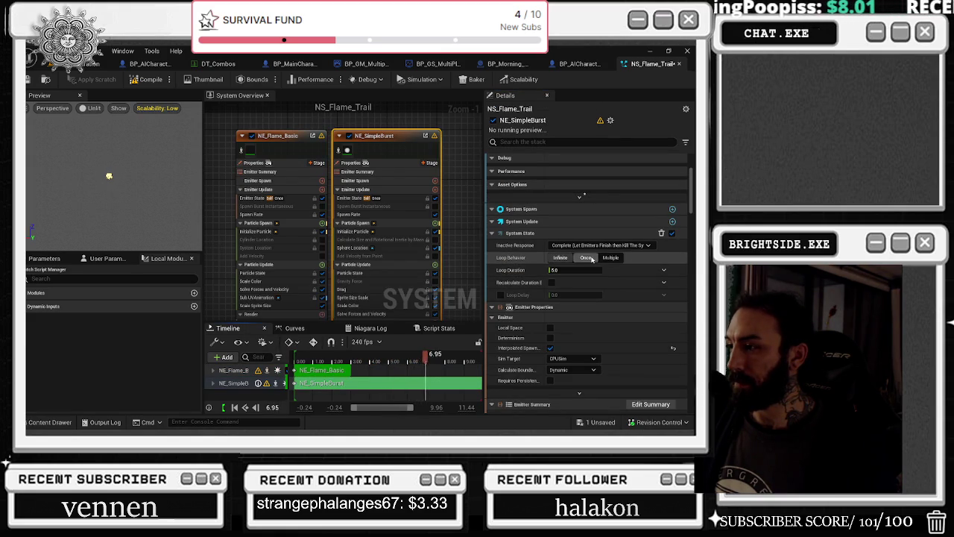
click(574, 270)
text(3)
key(Return)
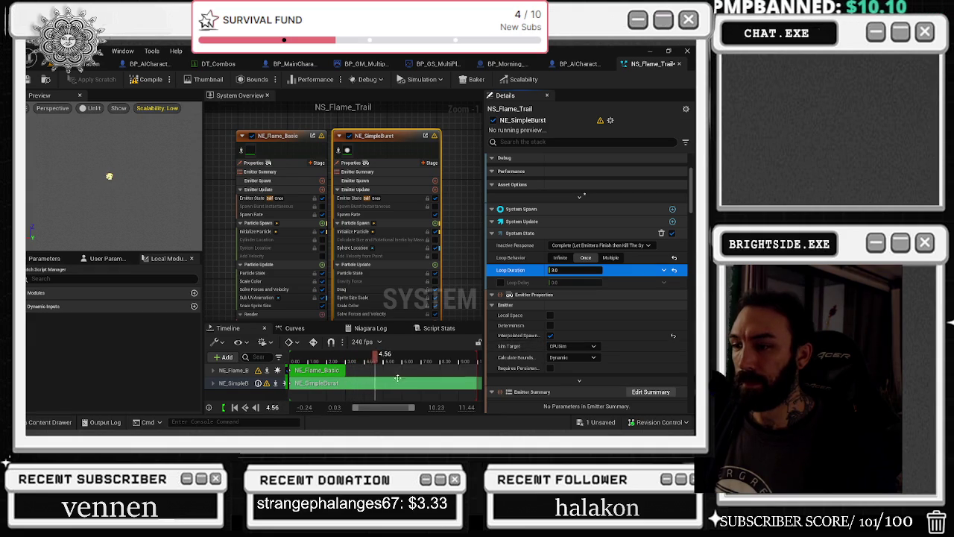
Give NE_SimpleBurst a fixed 3-second loop duration, comparing it against NE_Flame_Basic.
click(465, 245)
click(413, 145)
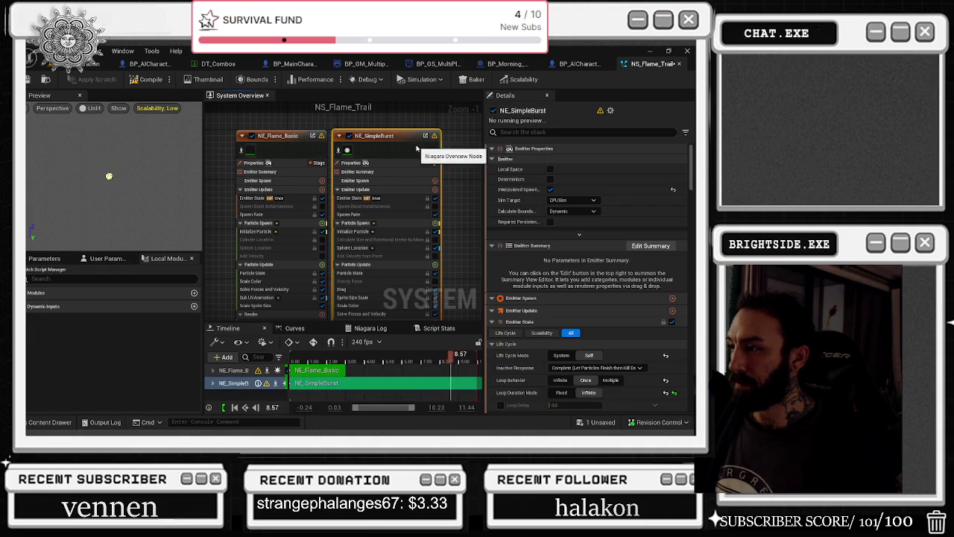
scroll(573, 284, down, 2)
click(561, 322)
click(278, 136)
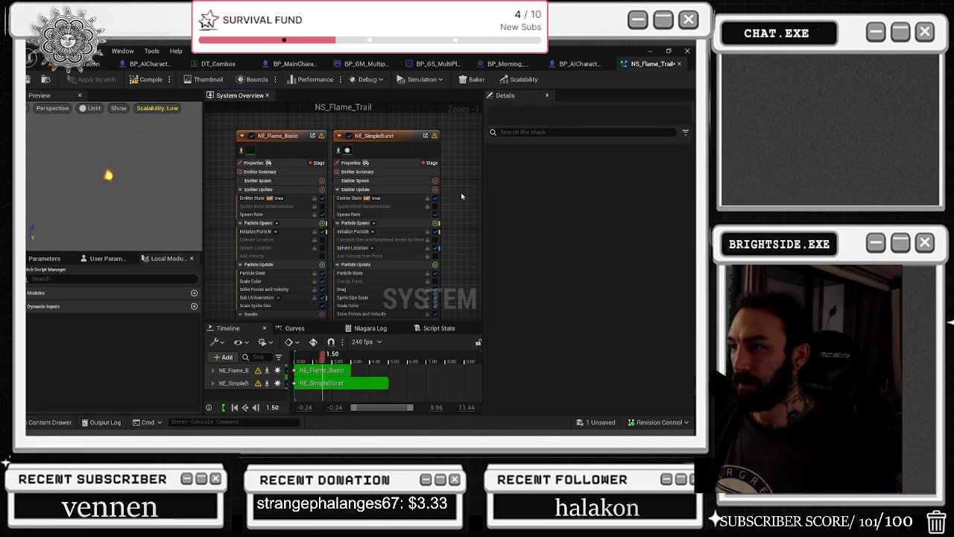
scroll(635, 283, down, 3)
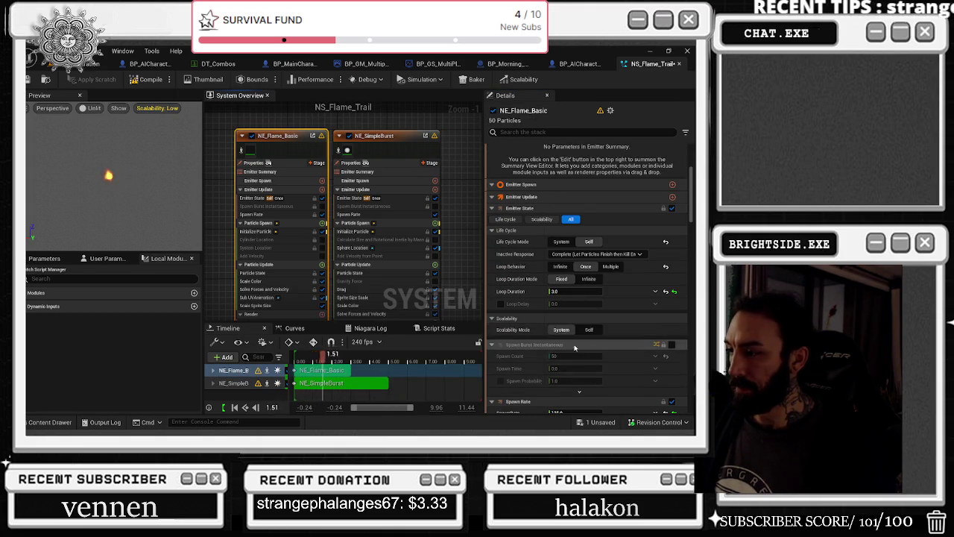
click(421, 157)
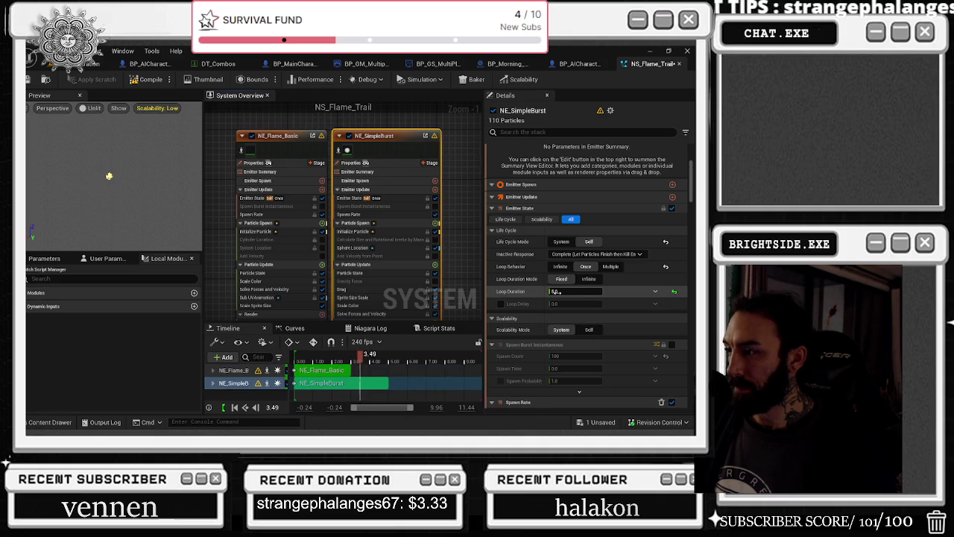
text(3)
key(Return)
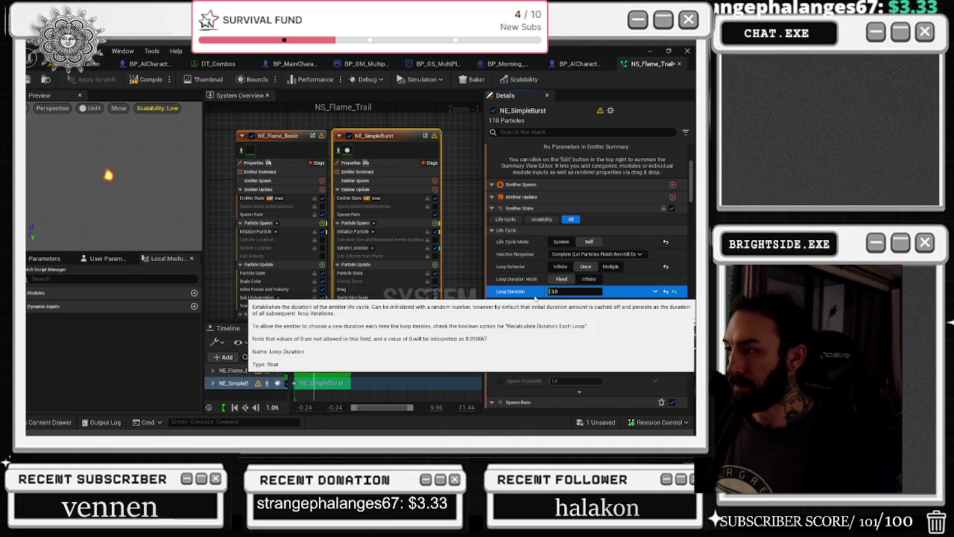
click(294, 149)
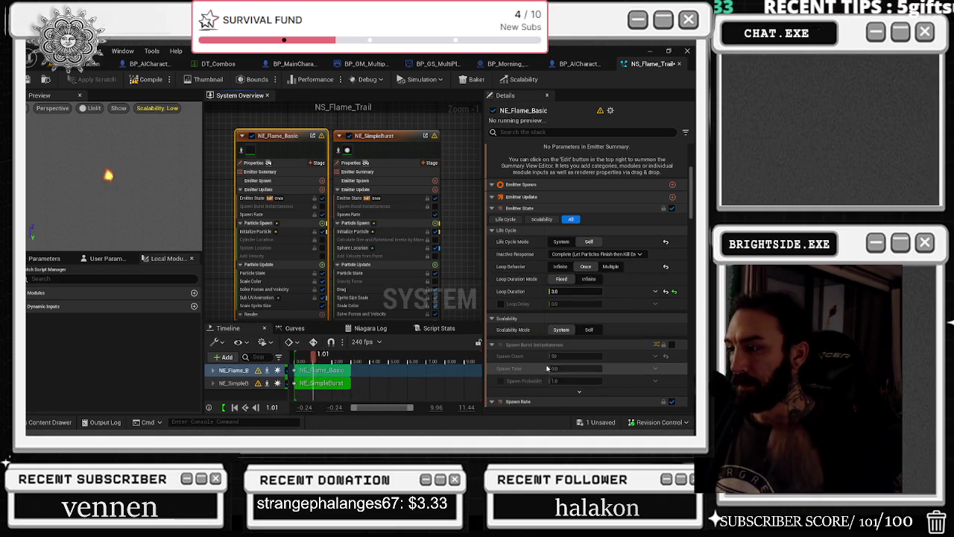
Open the MI_Fireball material from NE_Flame_Basic's Sprite Renderer material slot.
scroll(554, 375, down, 3)
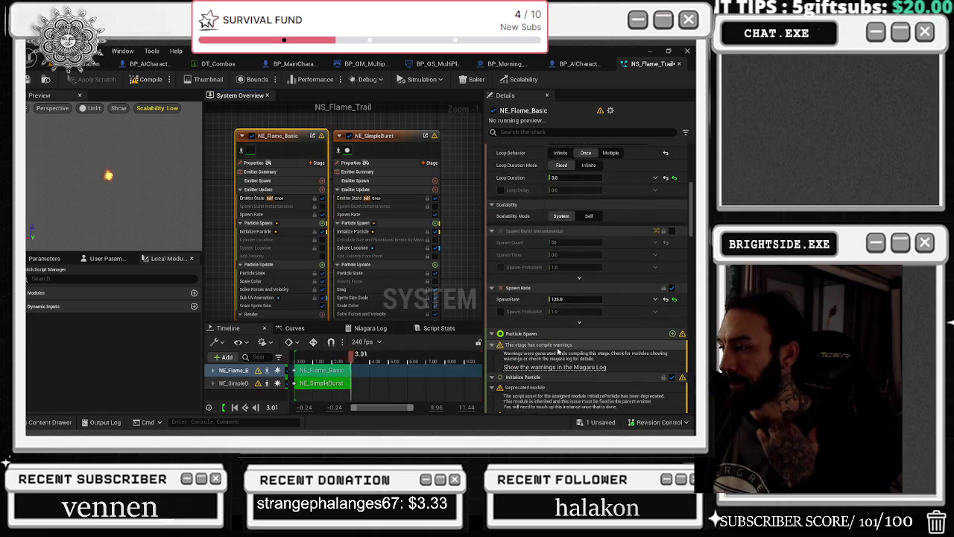
scroll(563, 352, down, 3)
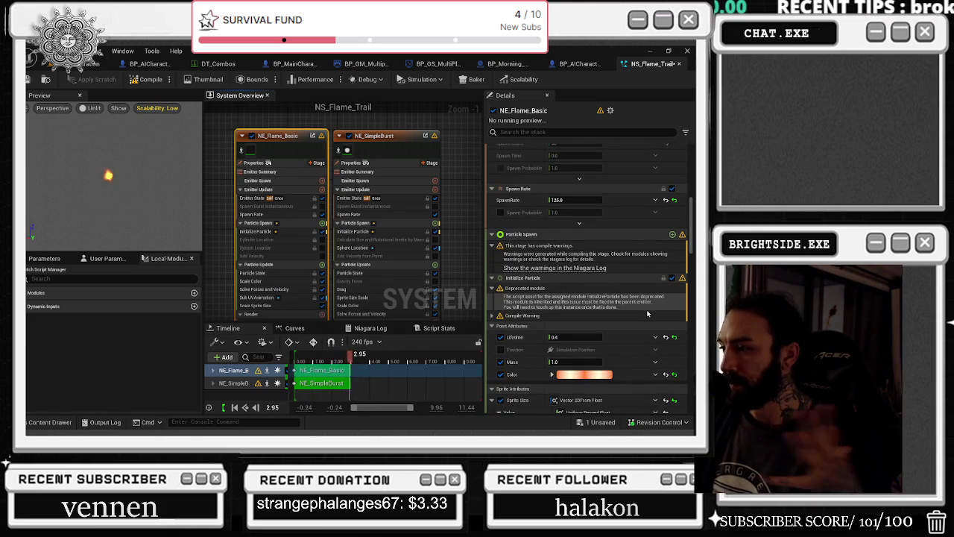
scroll(646, 315, down, 2)
scroll(646, 314, down, 7)
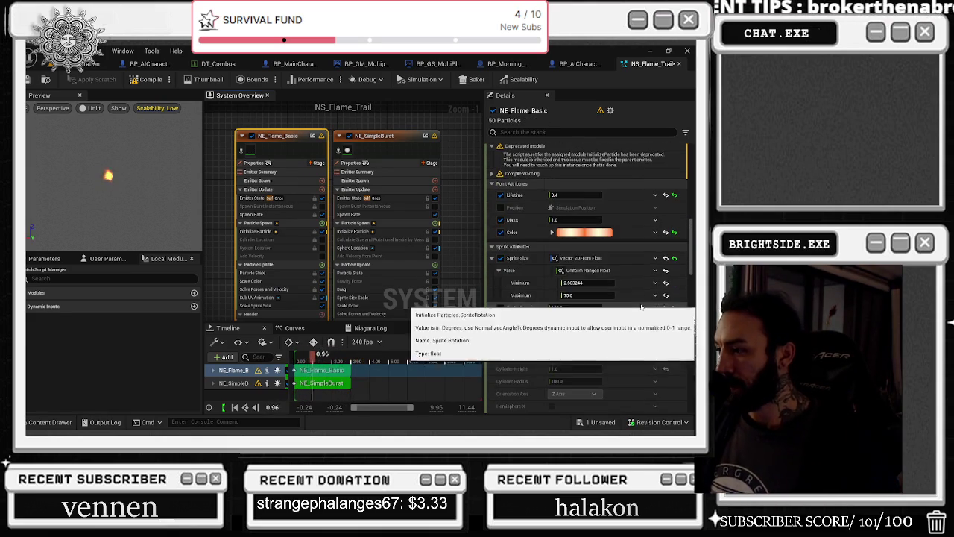
scroll(632, 247, down, 5)
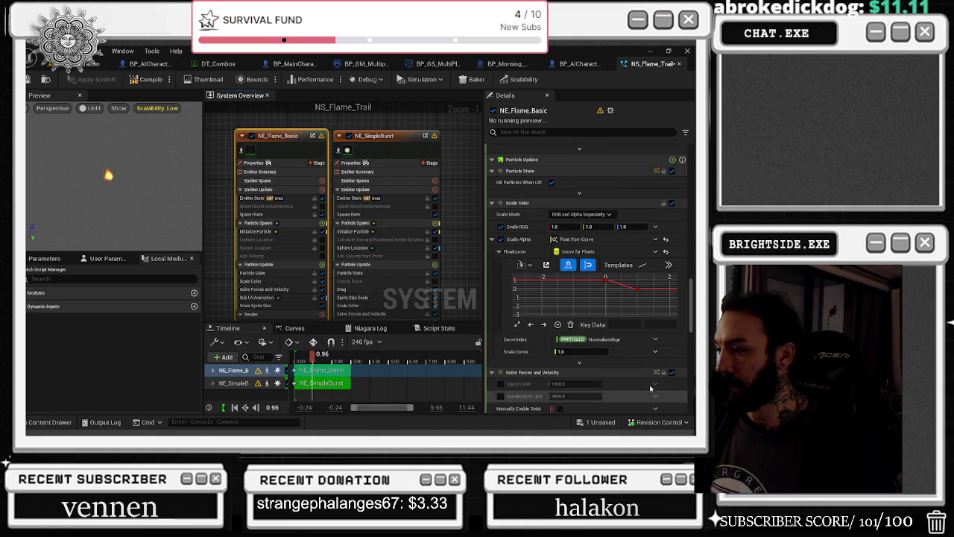
scroll(641, 335, down, 4)
scroll(644, 373, down, 4)
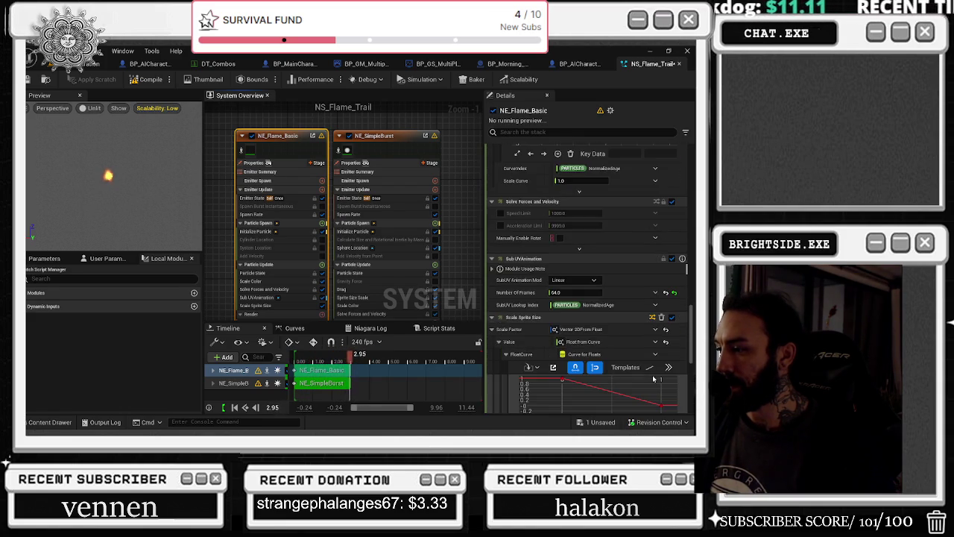
scroll(639, 246, down, 2)
click(564, 358)
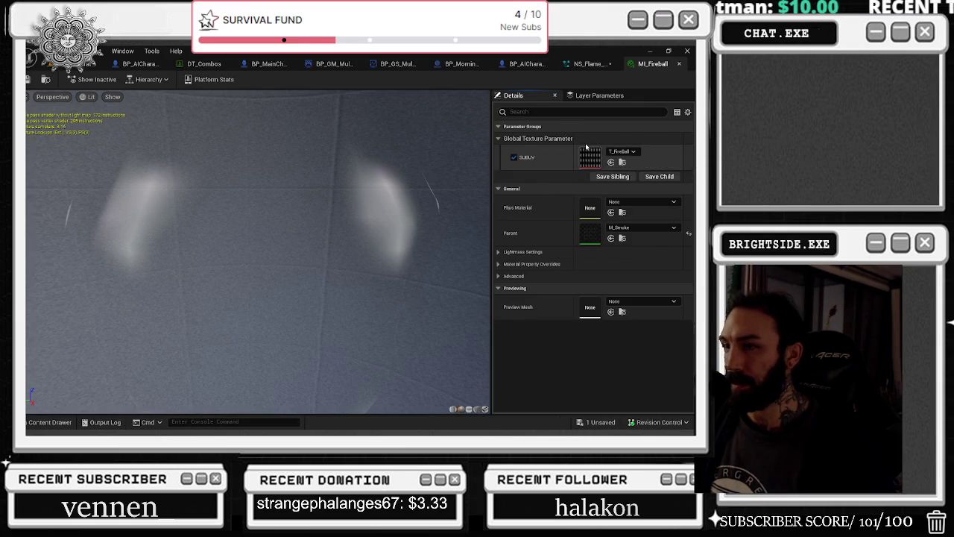
Preview the T_Fireball texture and inspect MI_Fireball's property overrides and Lightmass settings.
double_click(589, 156)
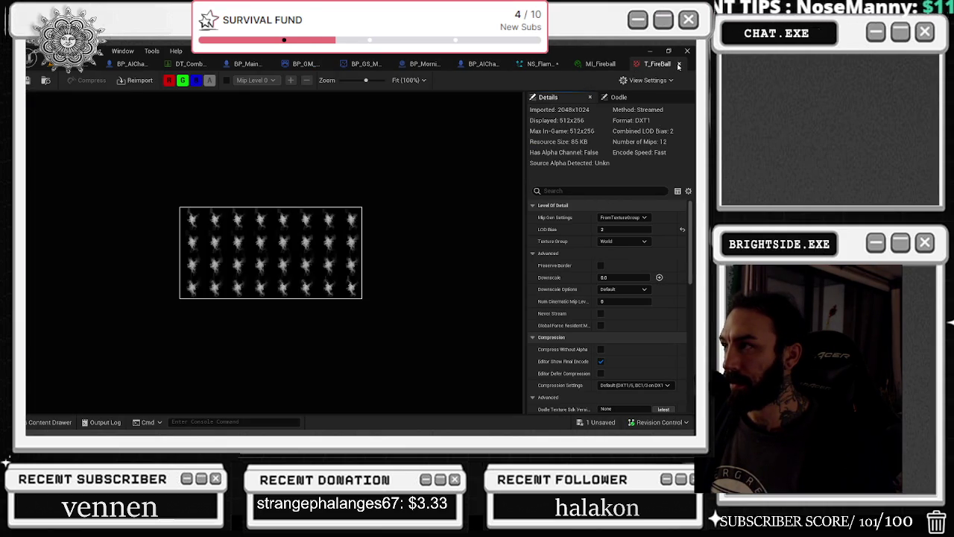
click(679, 66)
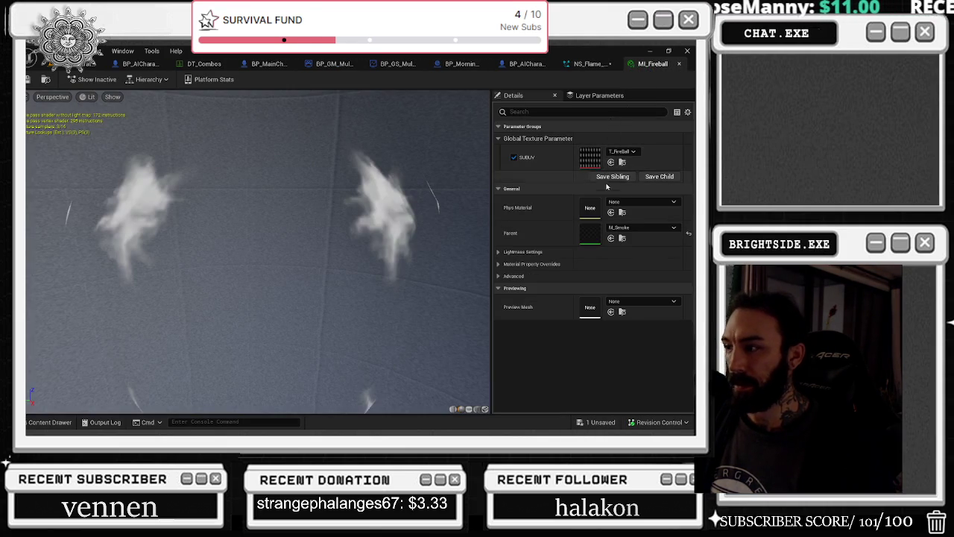
click(498, 264)
click(498, 264)
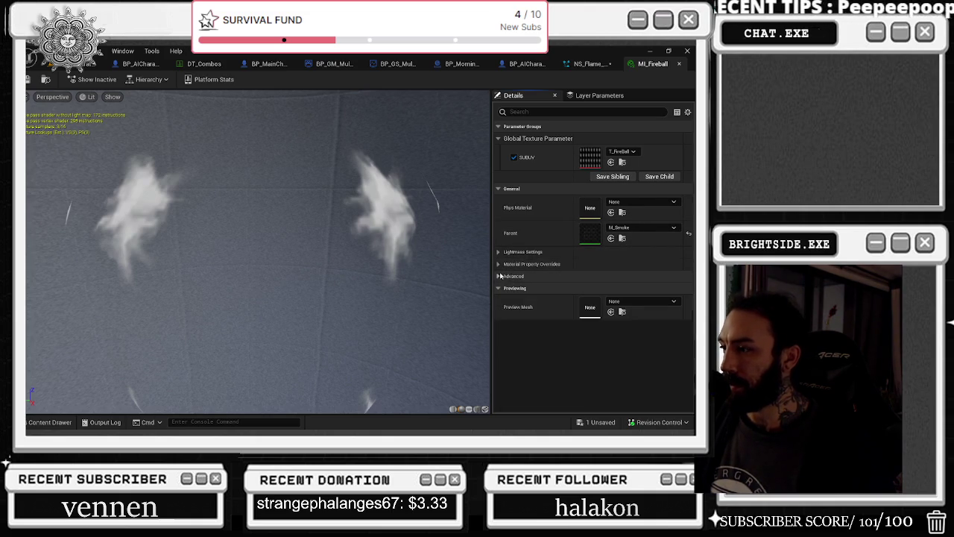
click(498, 252)
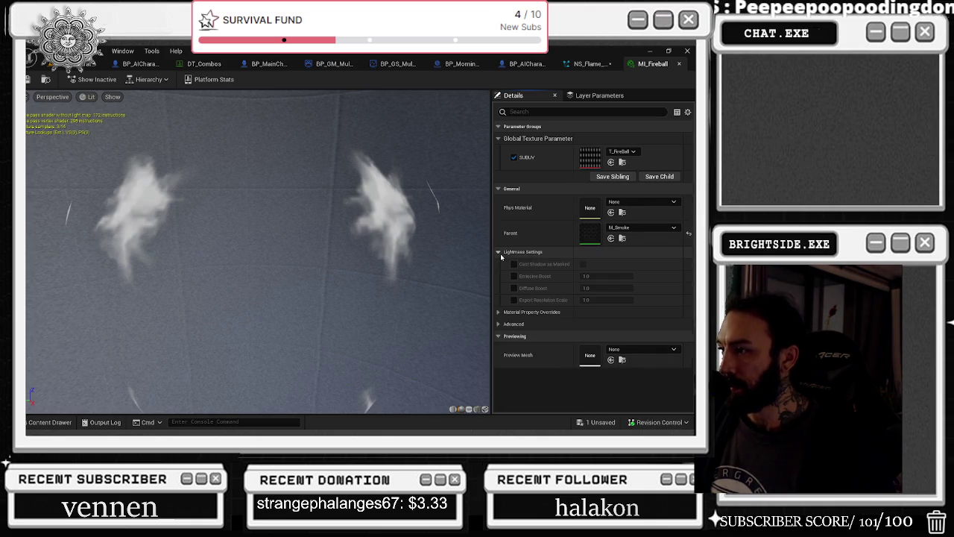
click(499, 253)
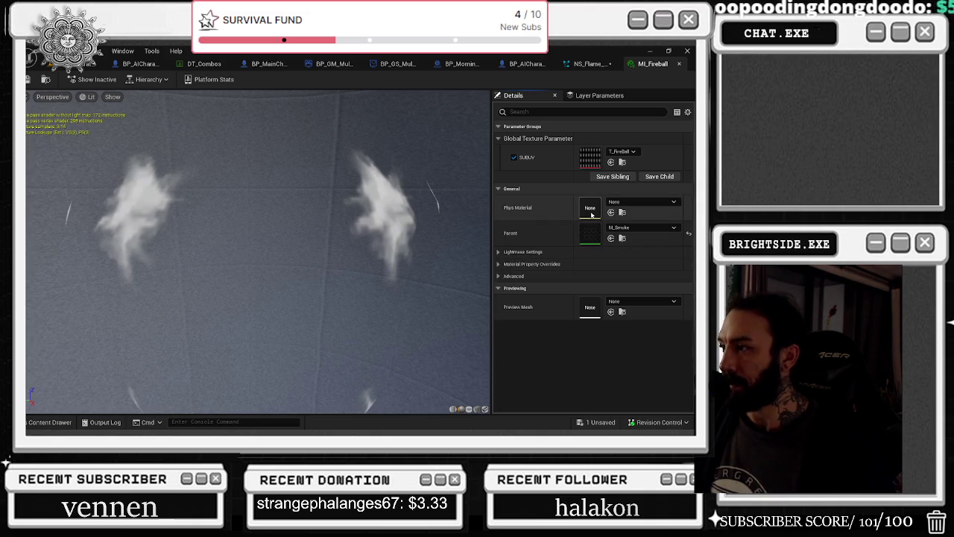
Recheck T_Fireball, then open parent material M_Smoke and view its Particle Color and SubUV nodes.
double_click(589, 167)
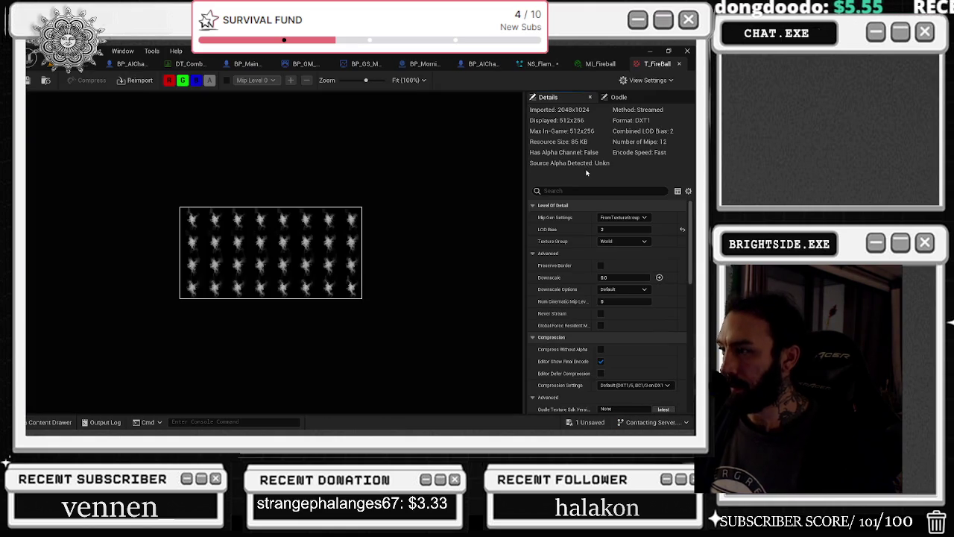
click(679, 64)
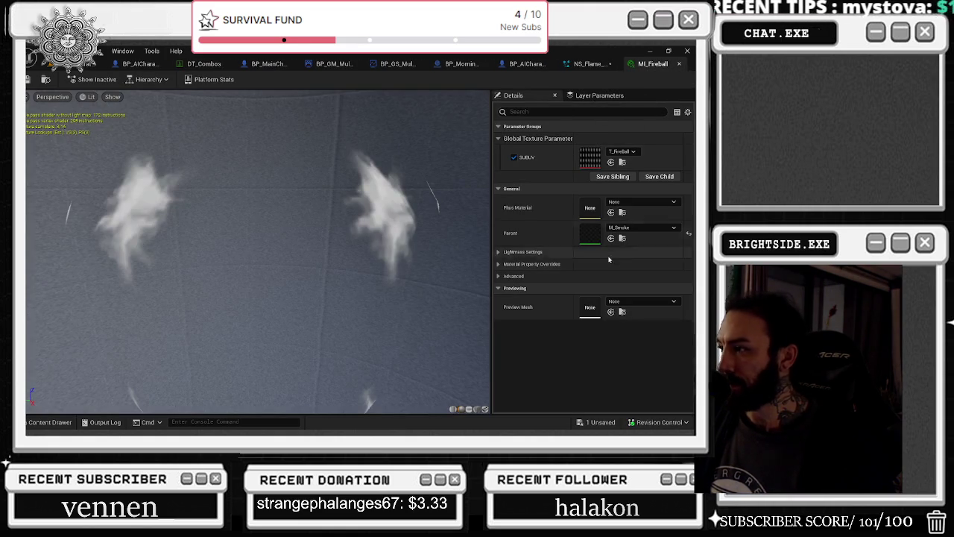
double_click(590, 233)
drag(537, 276, 679, 316)
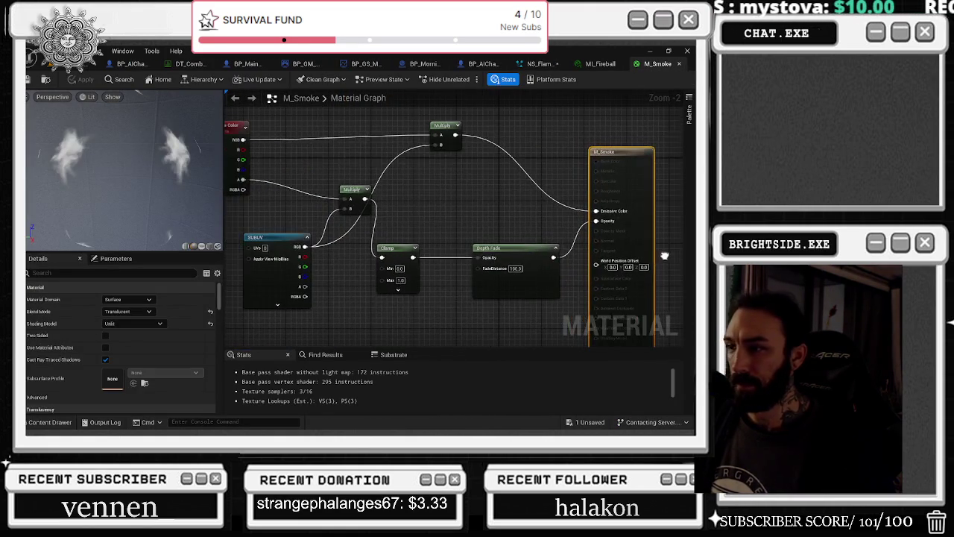
Pan and zoom the M_Smoke graph to show the Particle Color and SubUV nodes.
mouse_move(313, 190)
mouse_down()
mouse_move(436, 233)
mouse_move(390, 187)
mouse_move(343, 175)
mouse_move(395, 168)
mouse_up()
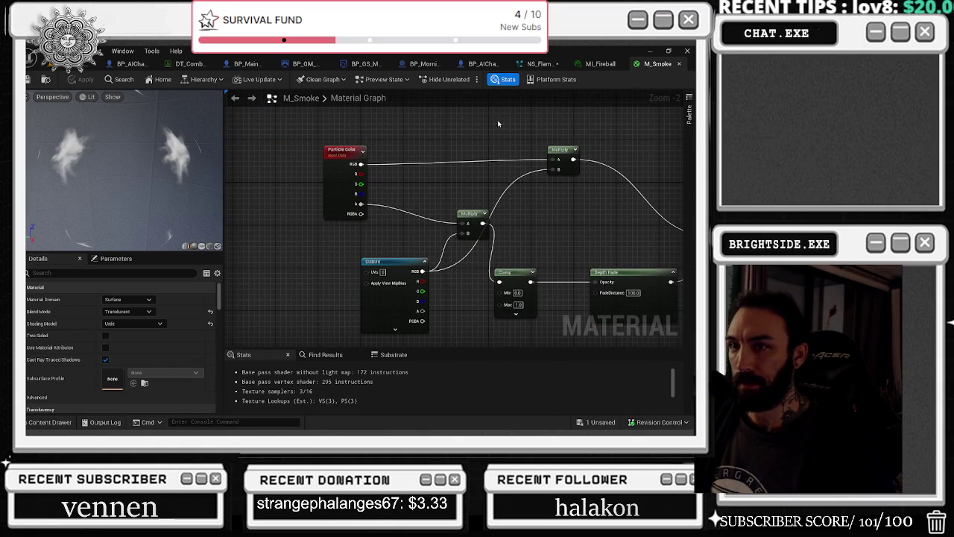
scroll(188, 168, up, 3)
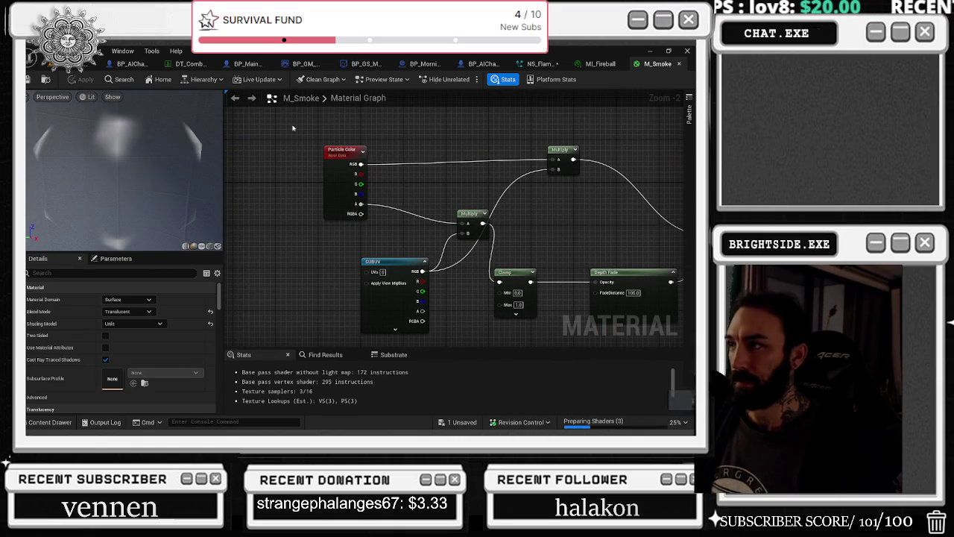
drag(592, 157, 525, 147)
Trace M_Smoke and MI_Fireball references in the Reference Viewer, then reopen the M_Smoke graph.
key(ctrl+space)
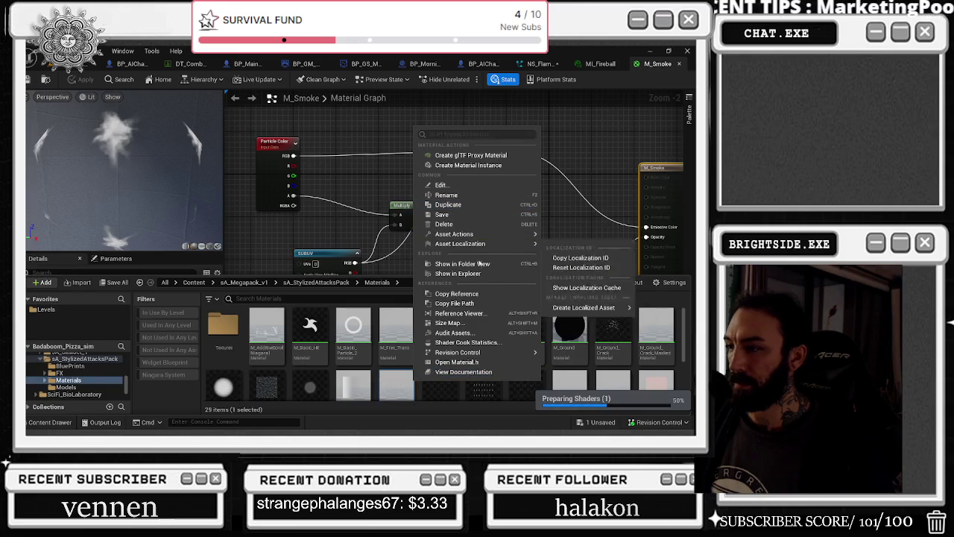
click(458, 313)
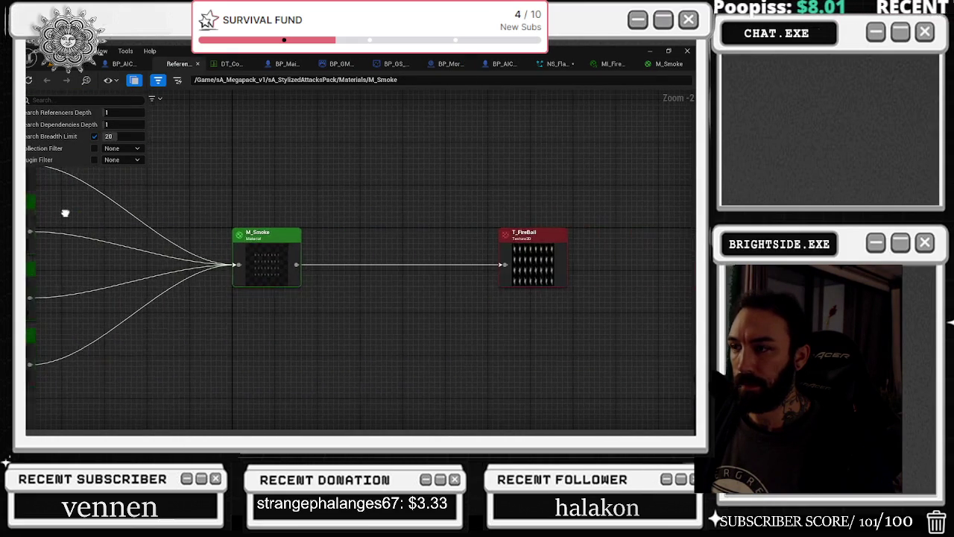
double_click(205, 229)
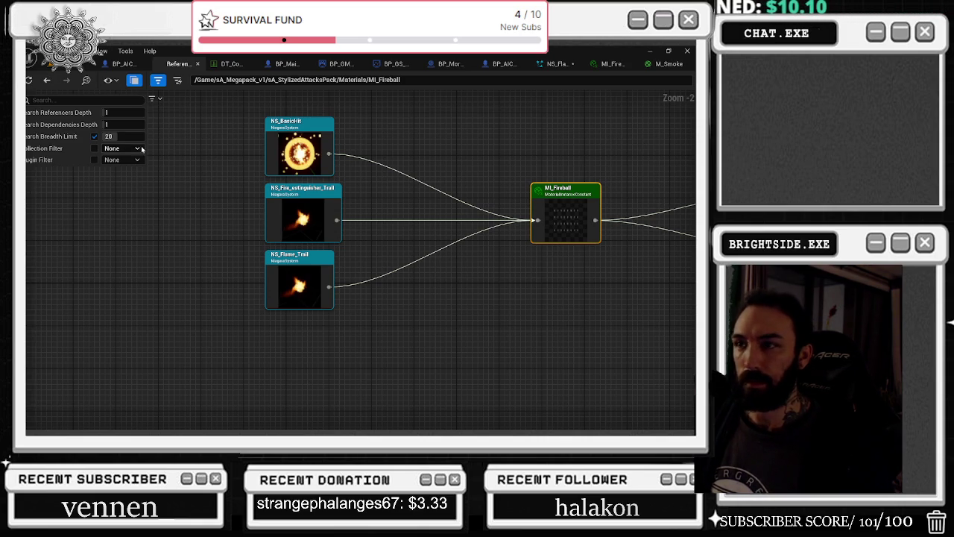
double_click(582, 197)
double_click(656, 196)
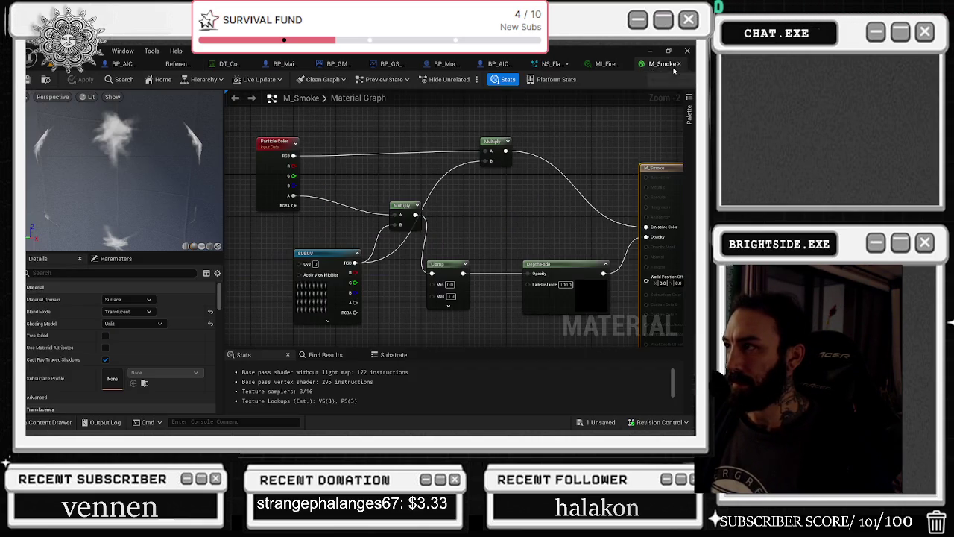
Tidy the M_Smoke graph by nudging the Particle Color, top Multiply and SubUV nodes.
click(287, 142)
drag(287, 141, 271, 141)
click(498, 143)
drag(498, 147, 487, 153)
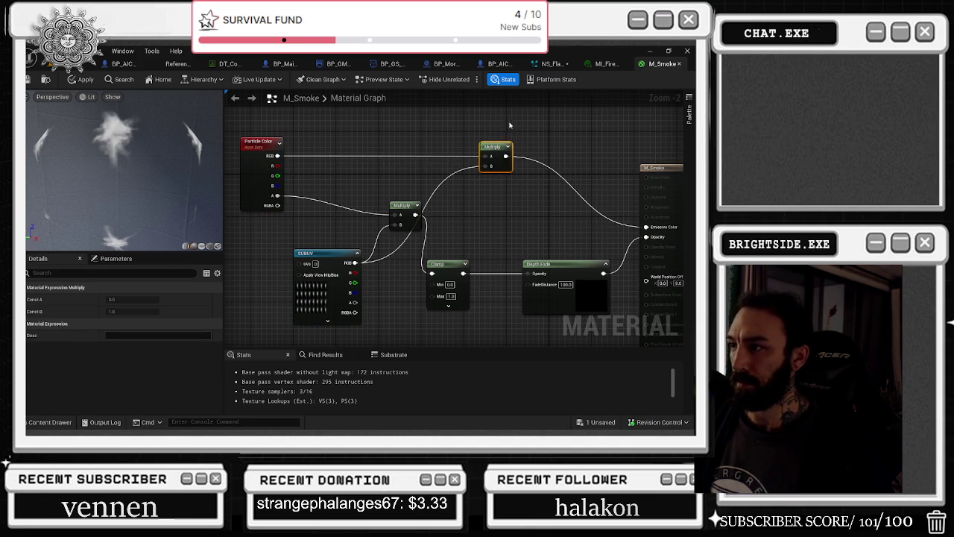
drag(336, 255, 308, 255)
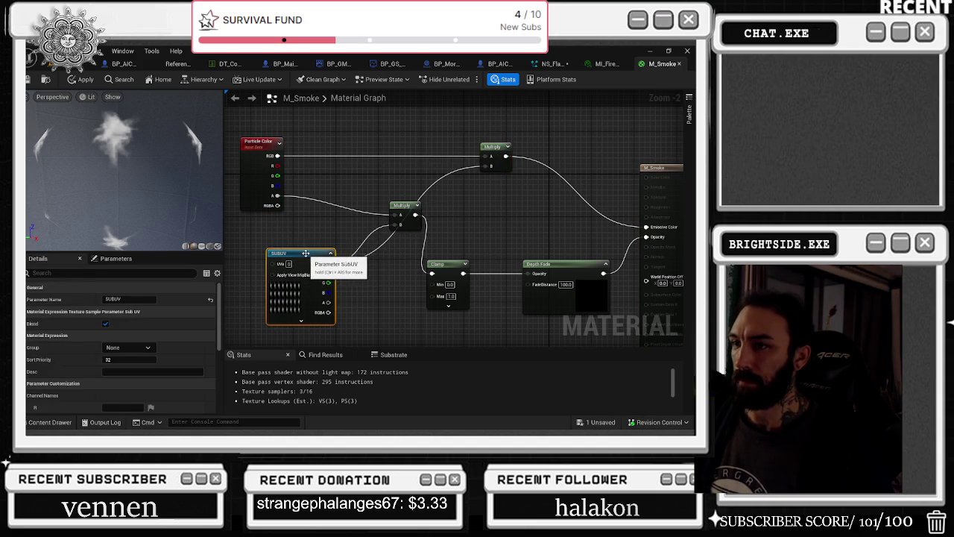
scroll(500, 189, up, 1)
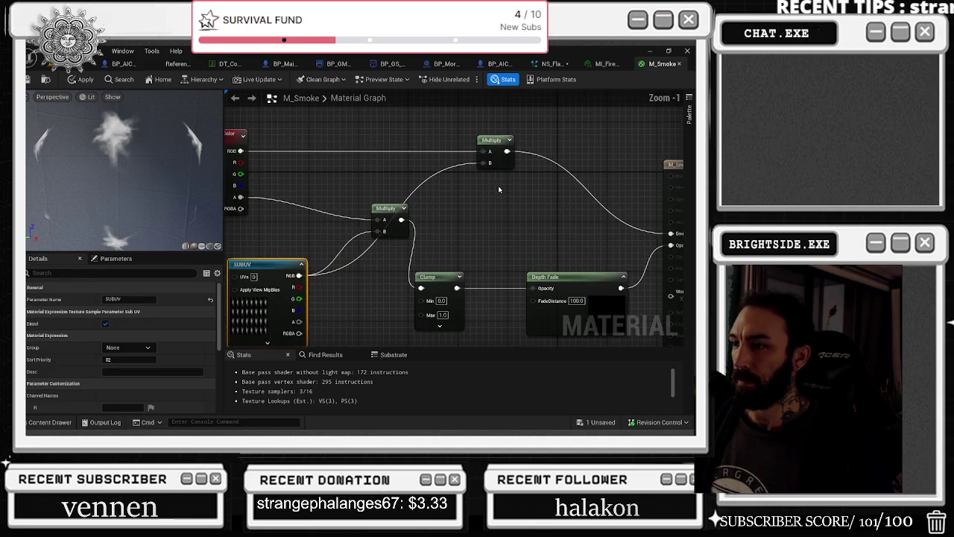
mouse_move(484, 211)
mouse_down()
mouse_move(494, 177)
mouse_move(558, 245)
mouse_move(547, 203)
mouse_up()
Replace the top Multiply's B input with a constant 0.34 and apply the material.
alt+click(541, 172)
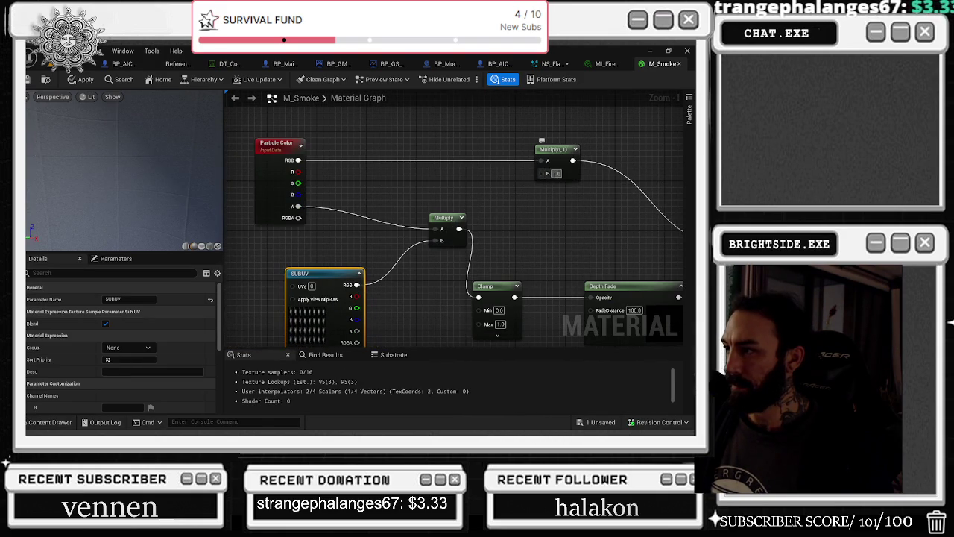
text(0.34)
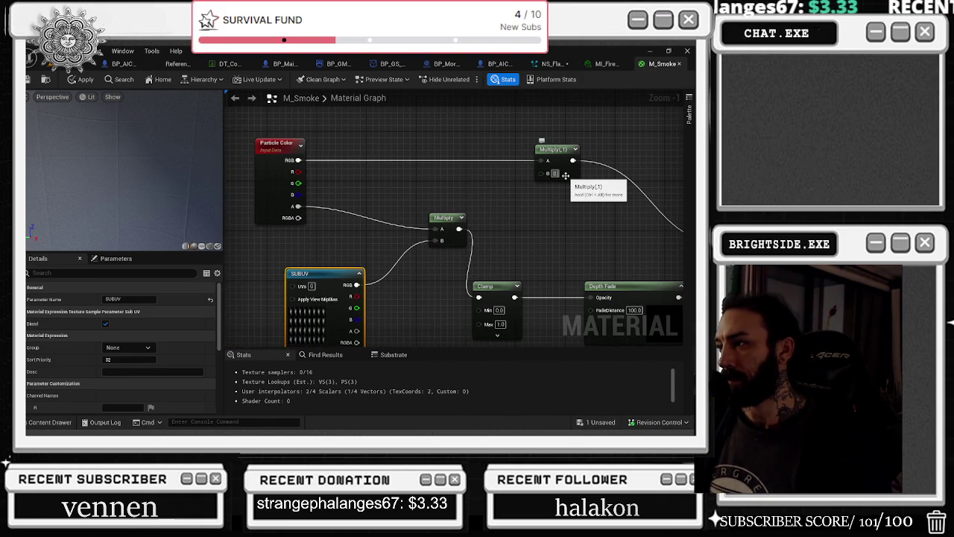
key(Return)
click(514, 194)
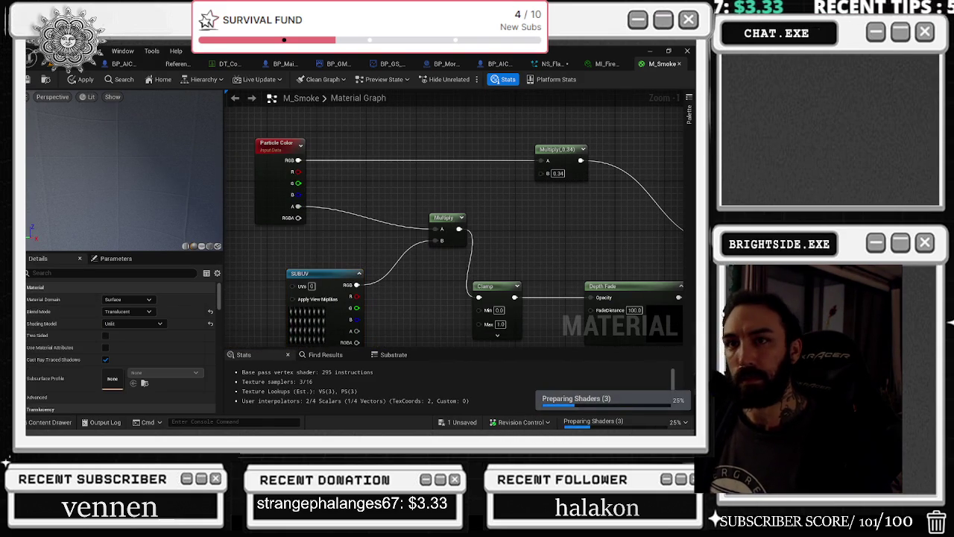
click(83, 79)
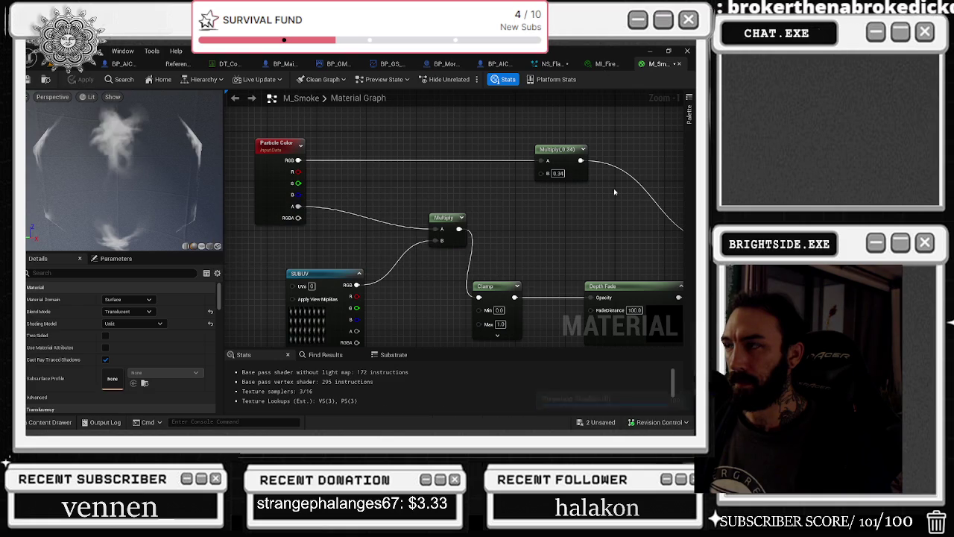
Recompile NS_Flame_Trail, then switch to BP_AICharacter_Multiplayer.
click(605, 65)
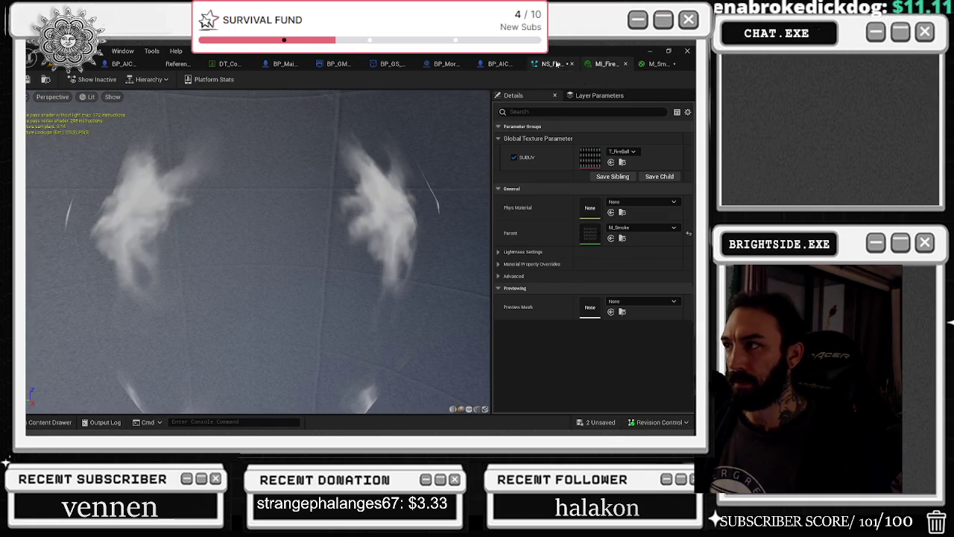
click(553, 64)
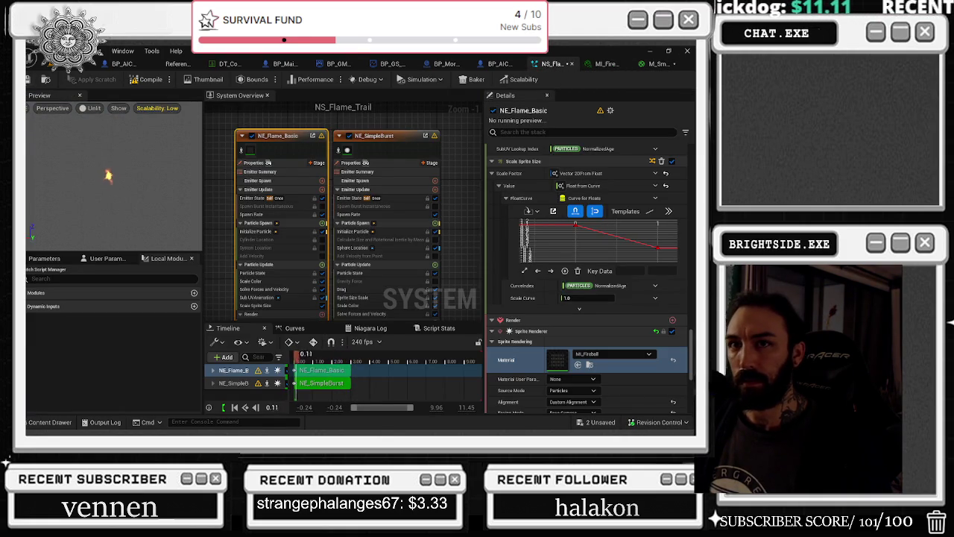
click(149, 79)
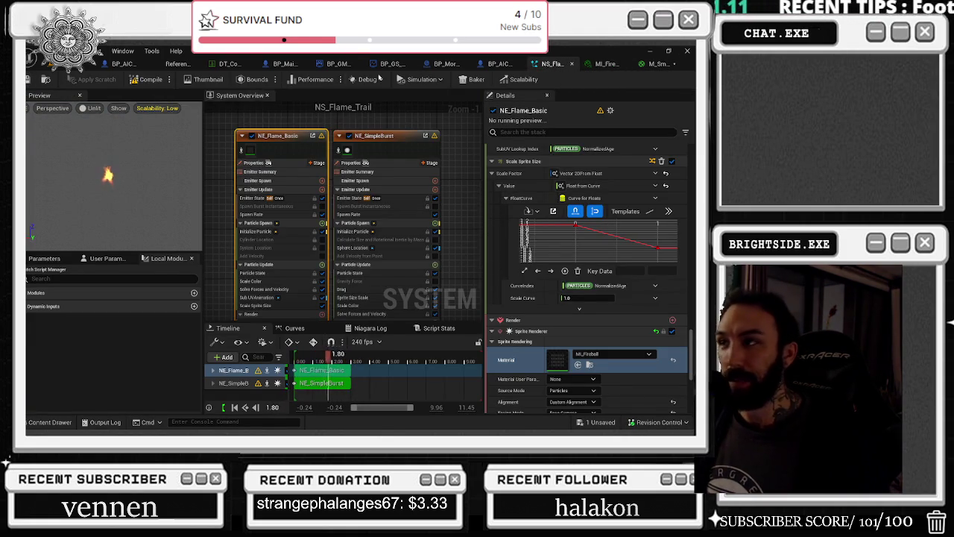
click(500, 64)
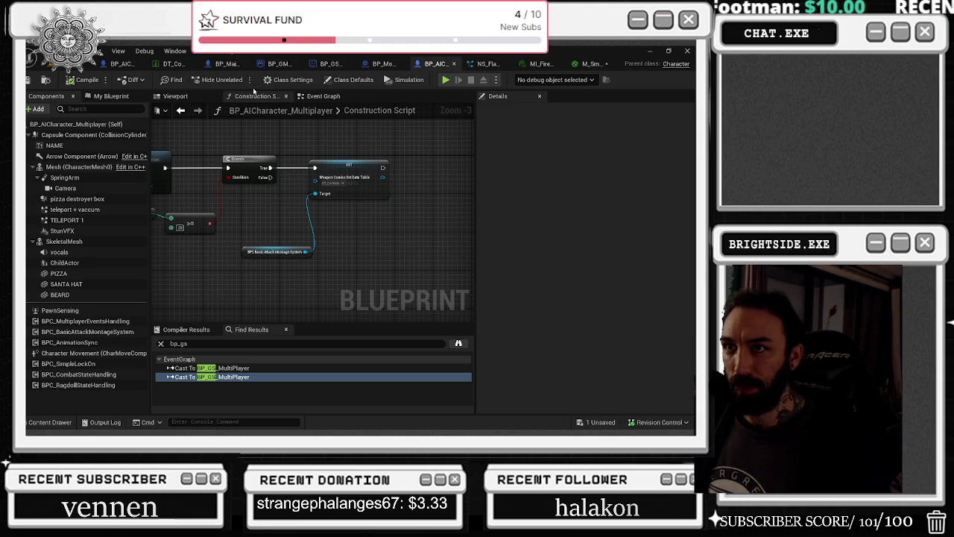
Save all unsaved assets via the '1 Unsaved' status and return to the Badaboom_Pizza_sim level tab.
click(211, 64)
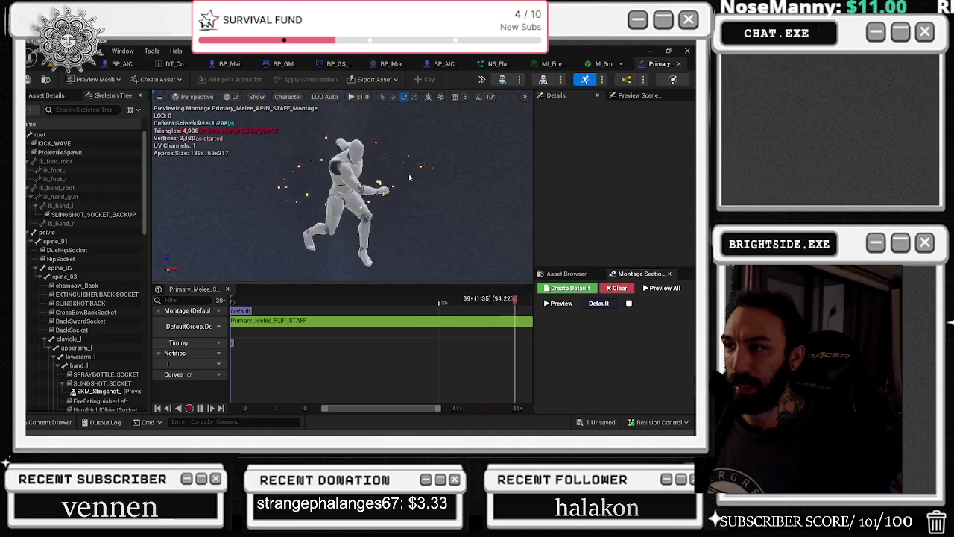
click(600, 422)
click(425, 341)
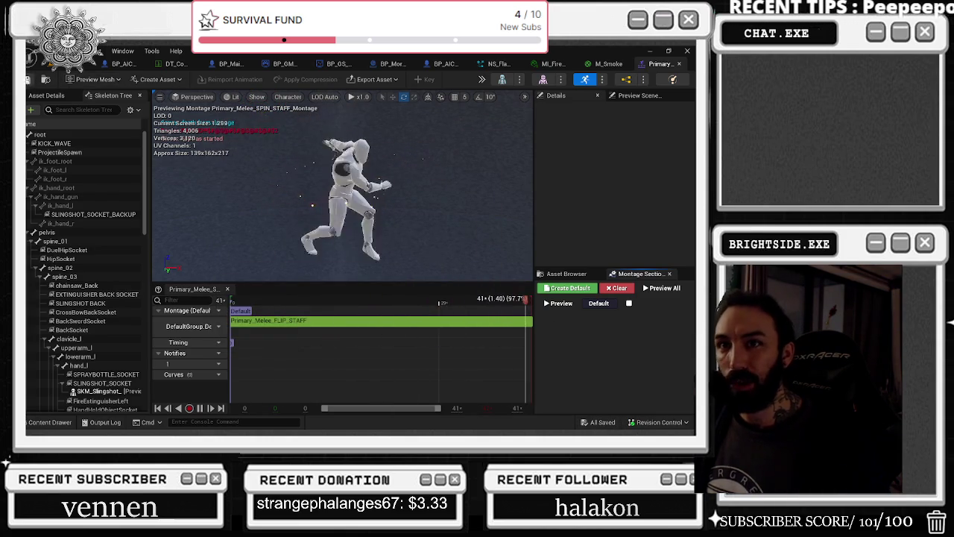
click(82, 64)
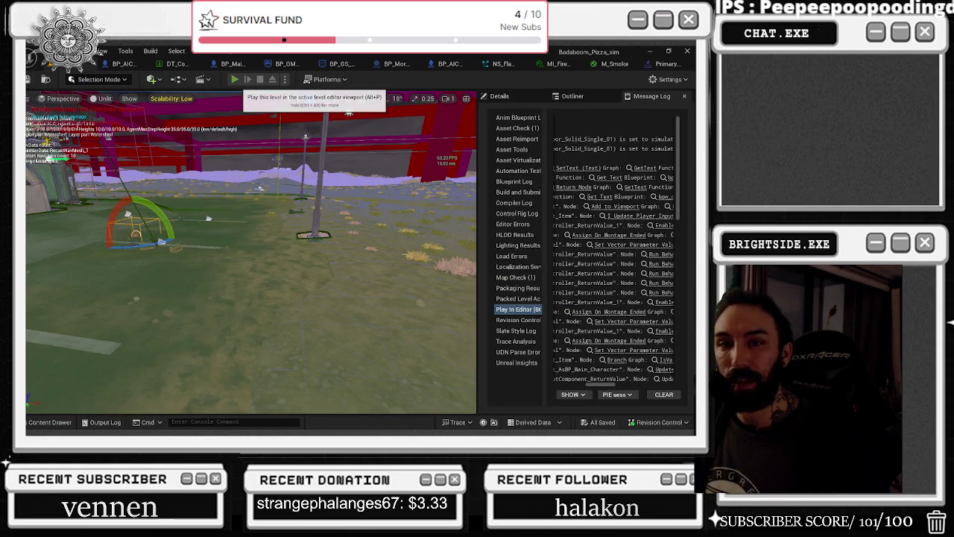
Launch Play In Editor on Badaboom_Pizza_sim, widen the game viewport and take mouse control.
click(235, 79)
key(alt+Tab)
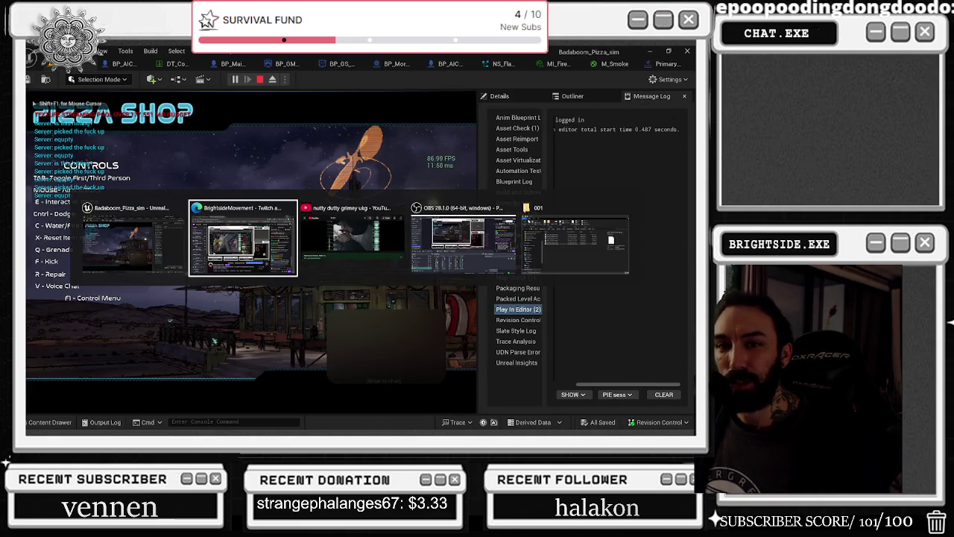
click(251, 252)
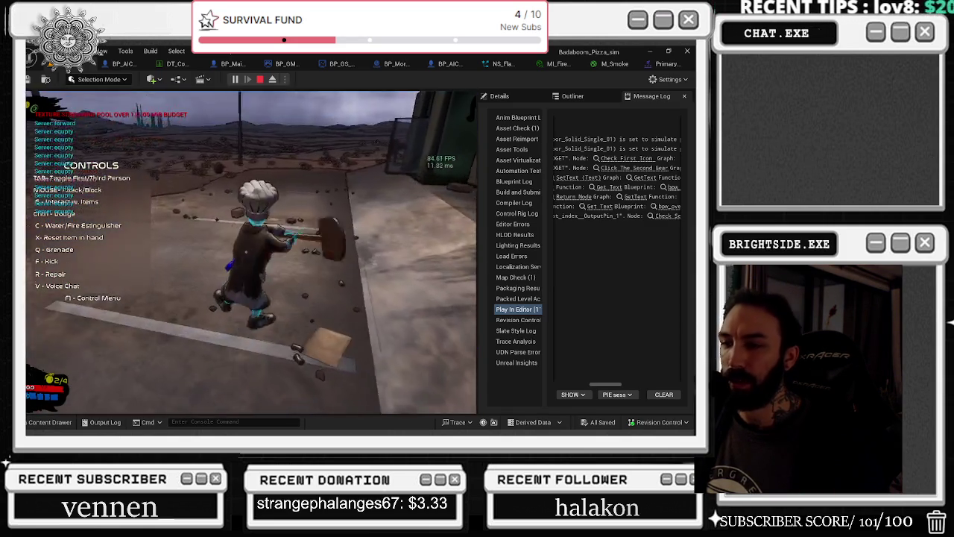
key(alt+Tab)
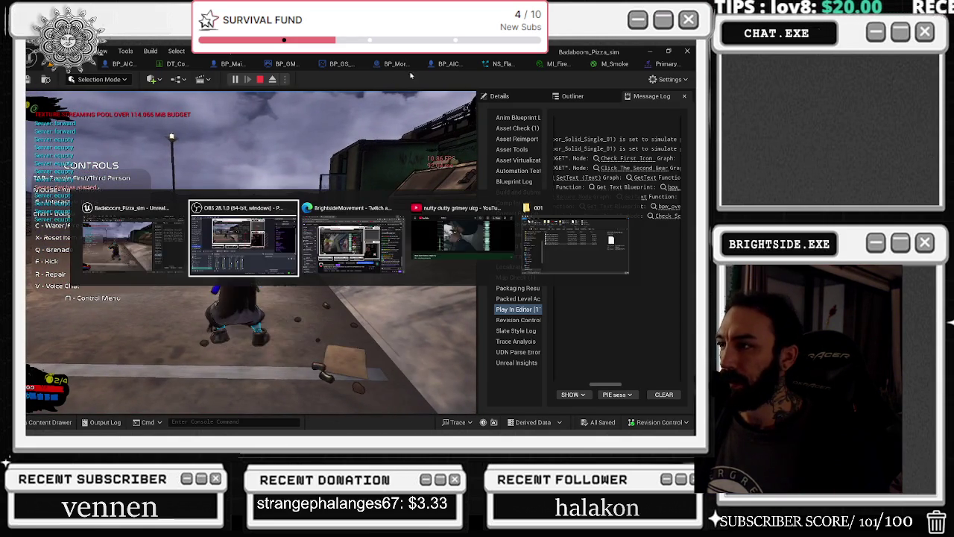
drag(477, 152, 632, 152)
click(626, 152)
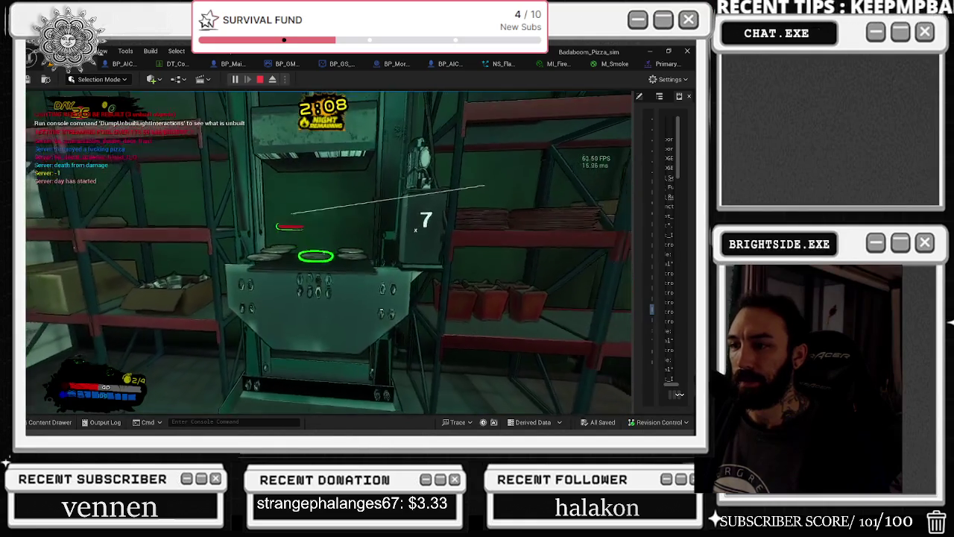
Cook patties and handle items in-game through wave 4, then stop the PIE session with Esc.
key(e)
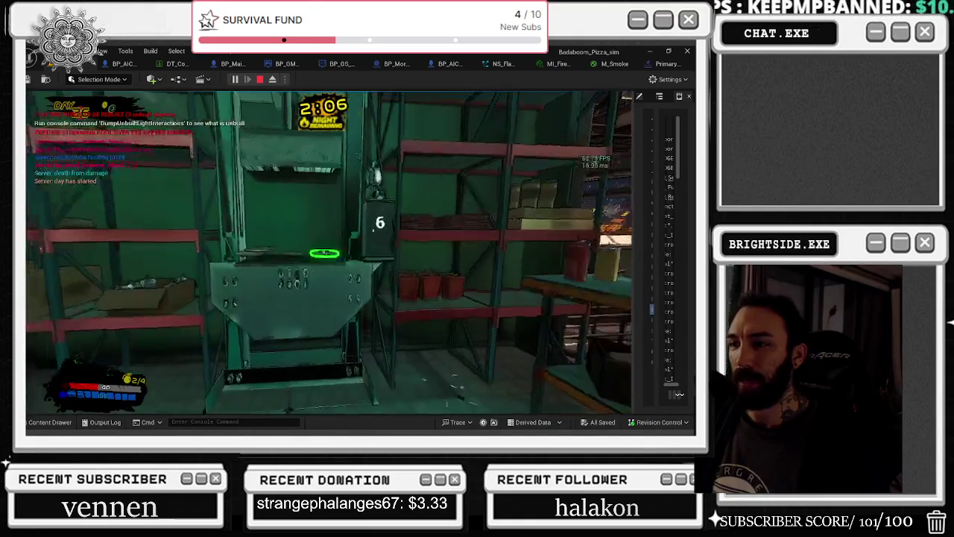
key(e)
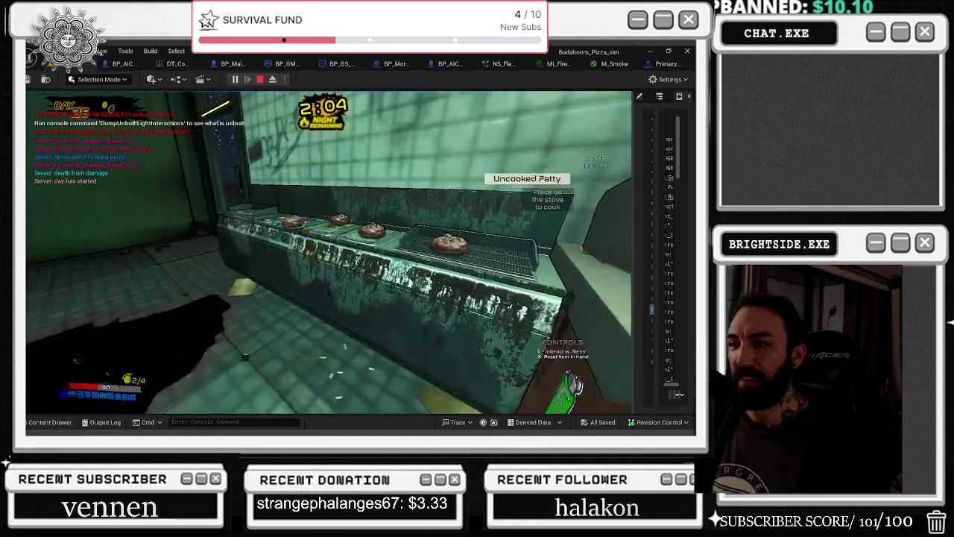
key(e)
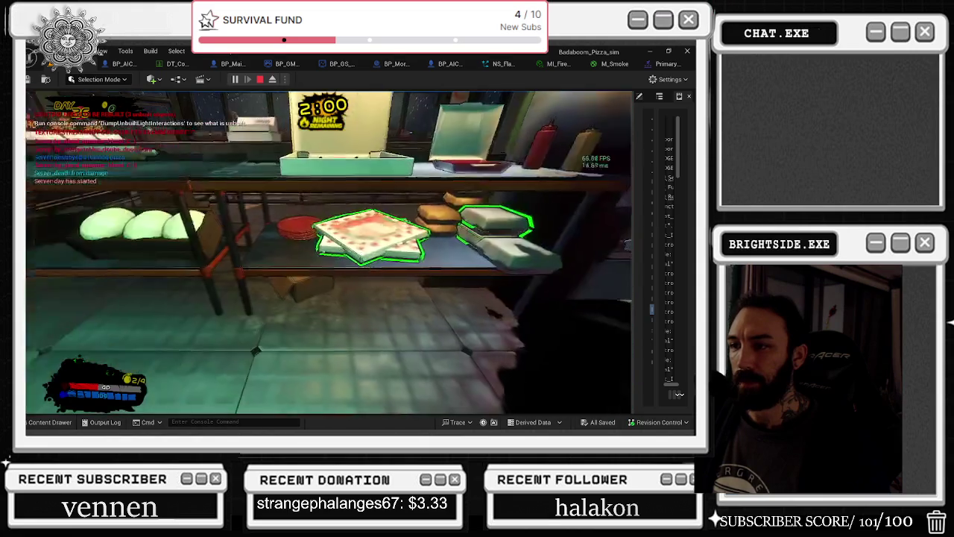
key(d)
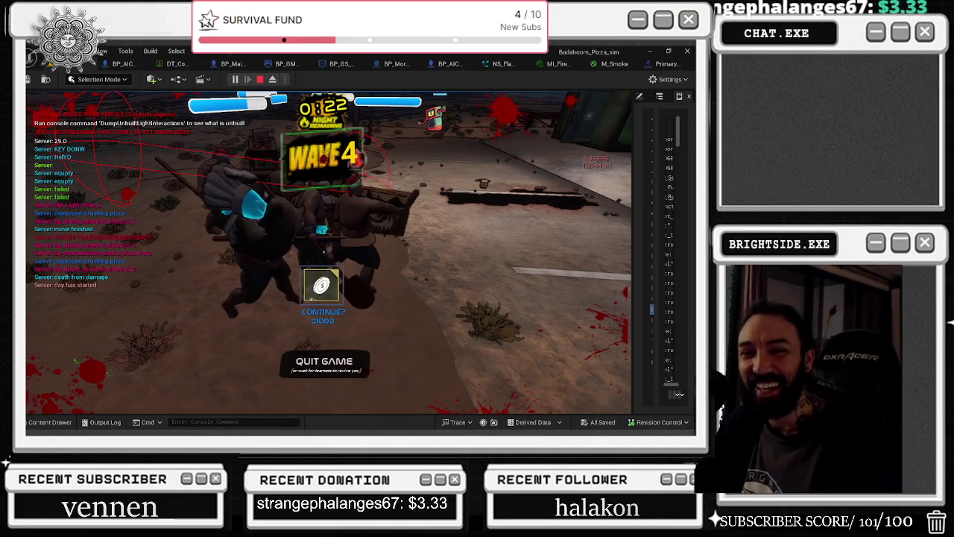
key(Escape)
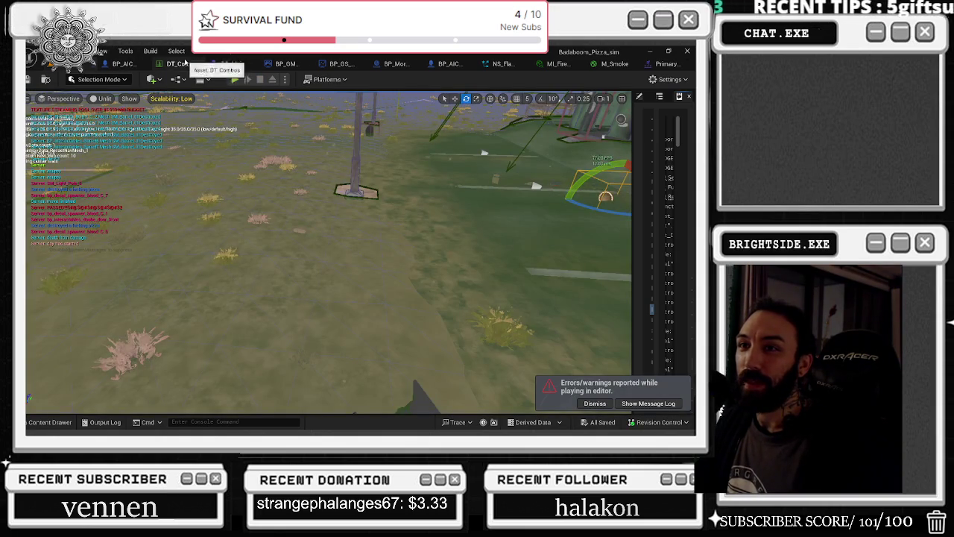
In DT_Combos, select the Kick row and open its AM_Spinning_Staff_attack_Matrix montage.
click(178, 64)
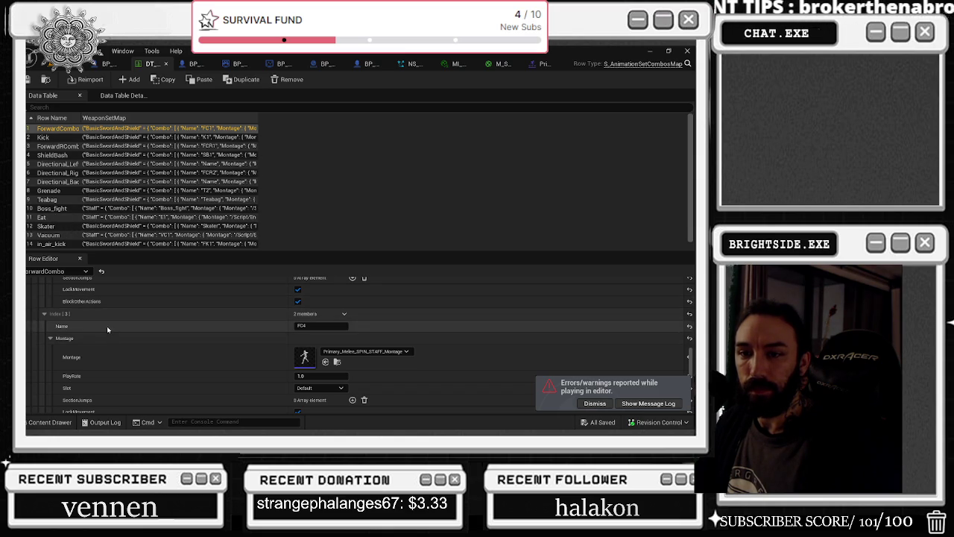
click(72, 138)
scroll(209, 366, down, 2)
scroll(223, 350, up, 3)
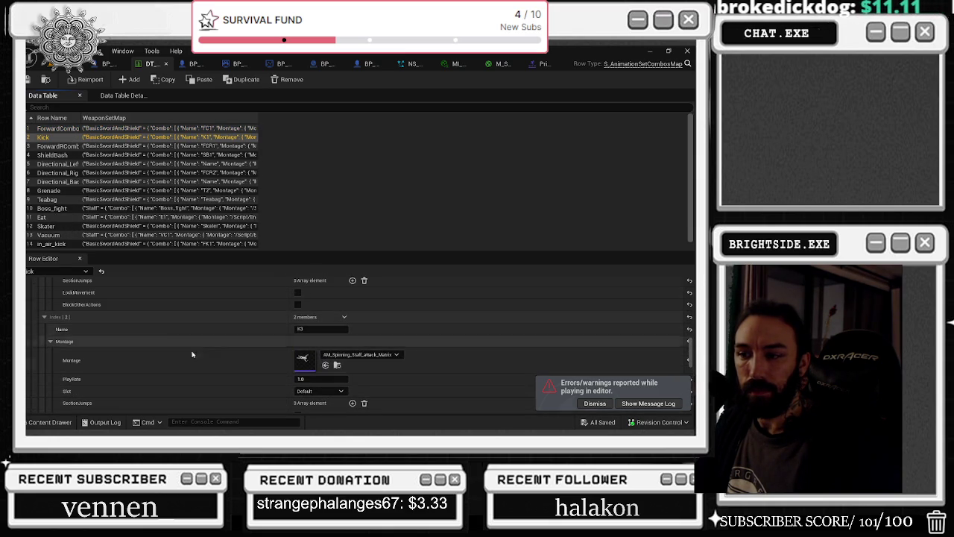
double_click(304, 365)
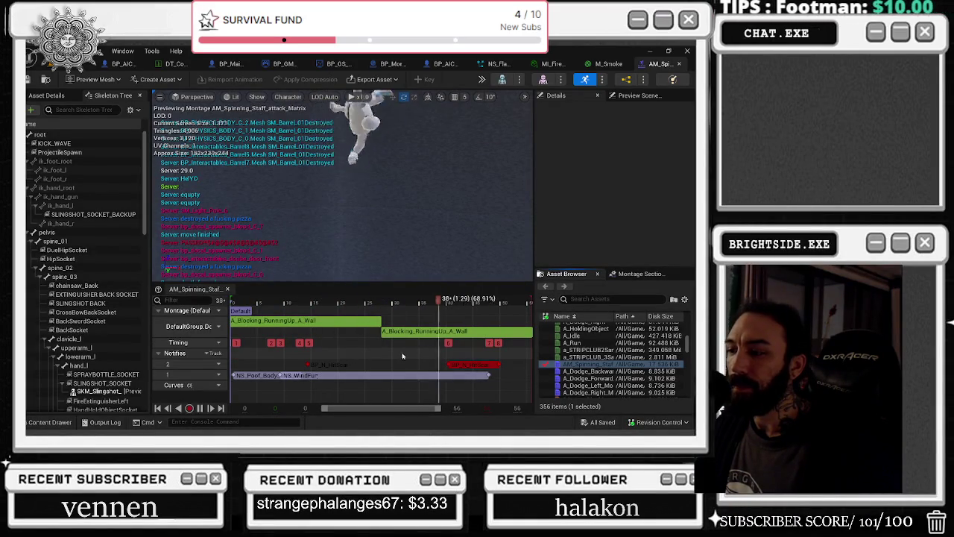
Delete a notify, paste a HitScan notify copy near frame 16, and preview the montage.
click(345, 365)
drag(313, 364, 319, 365)
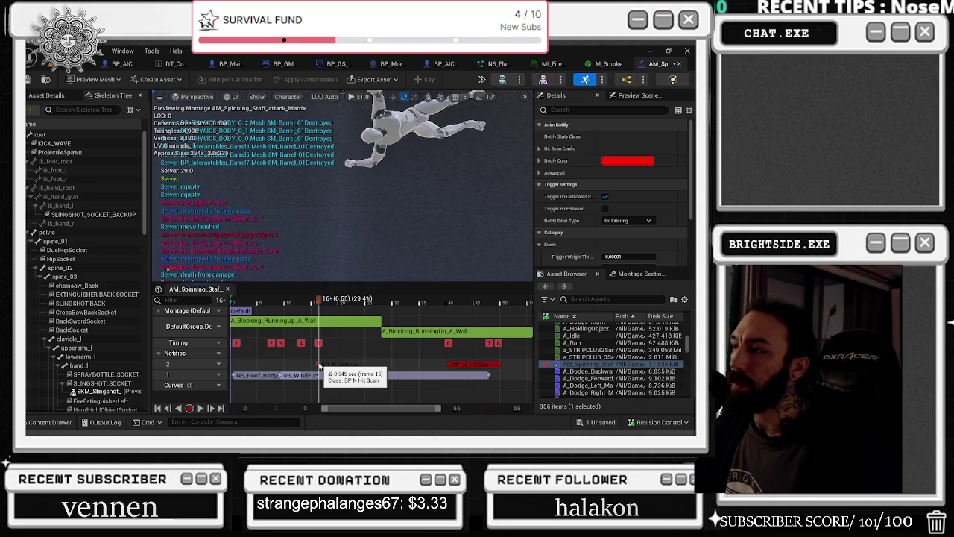
key(Delete)
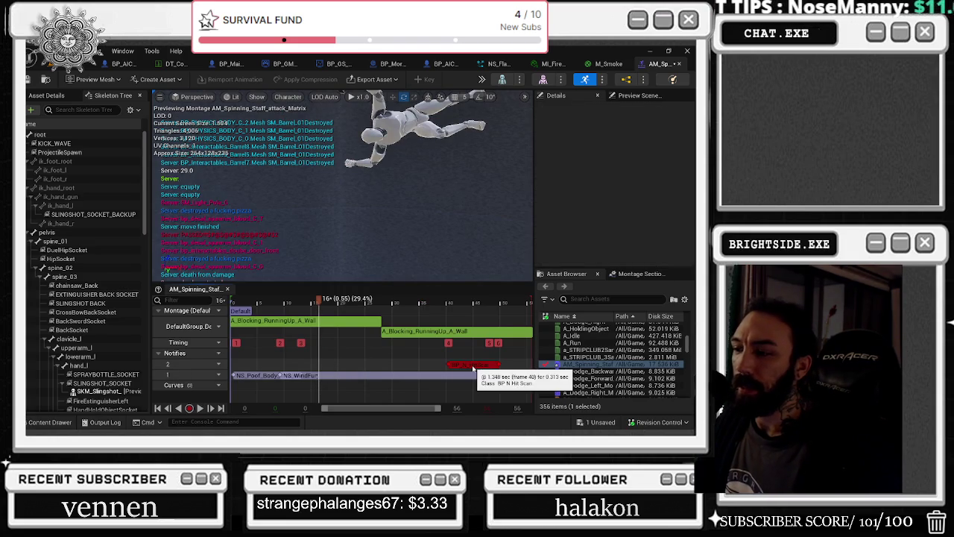
click(477, 365)
key(ctrl+v)
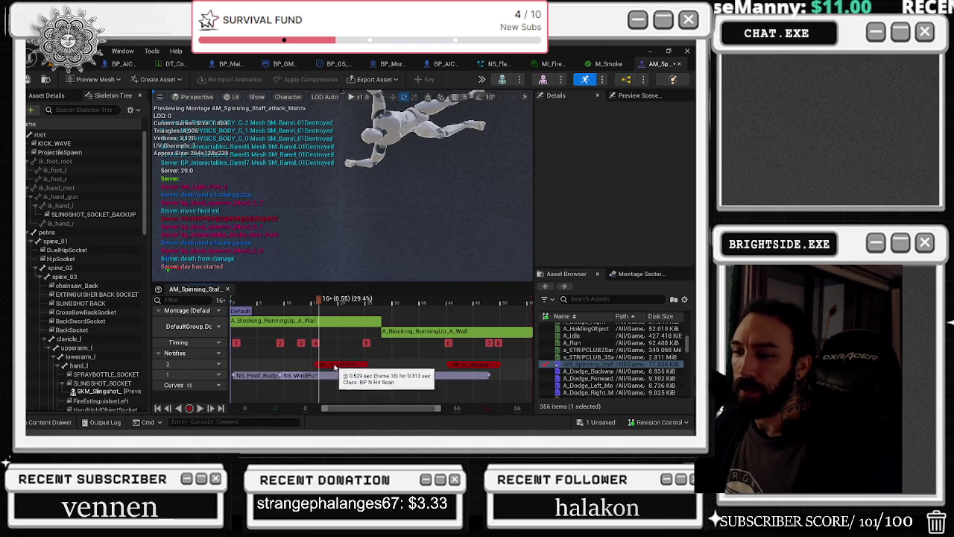
click(334, 366)
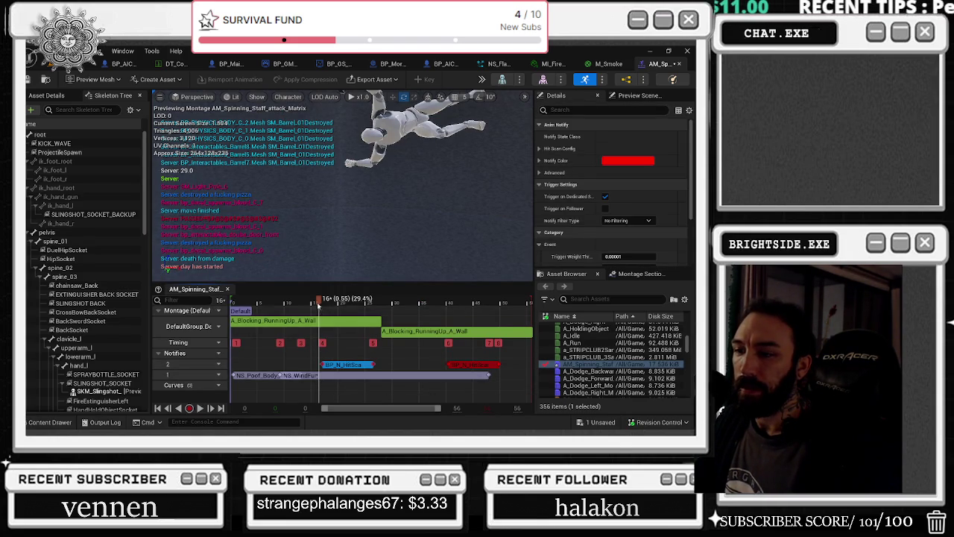
key(space)
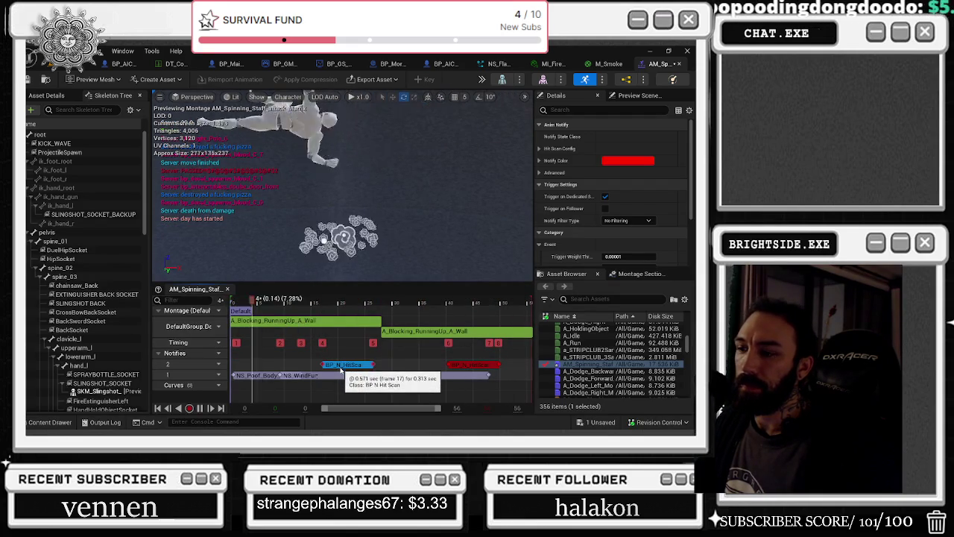
Expand Hit Scan Config, trace, WeaponHitScanConfig and MeleeHitScanConfig in the Details panel.
click(540, 149)
click(545, 184)
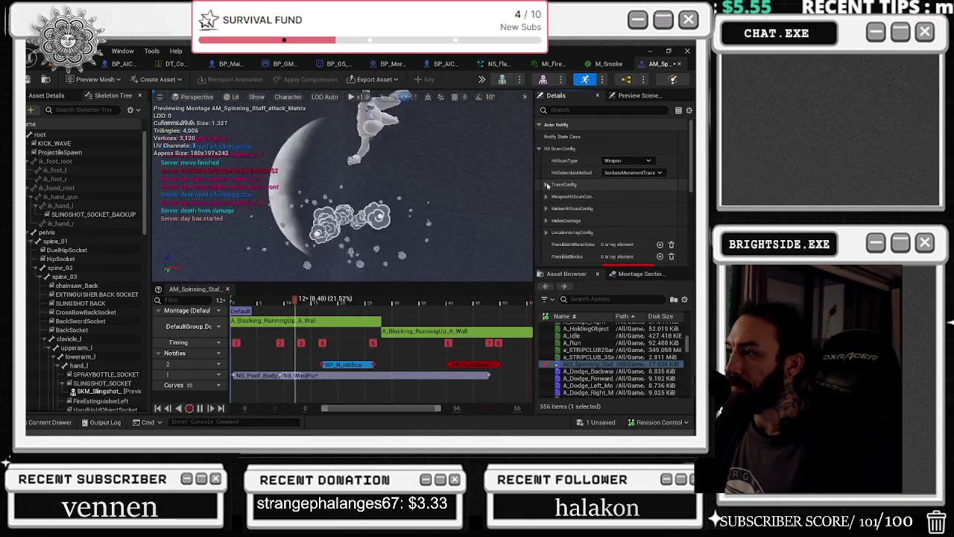
click(546, 221)
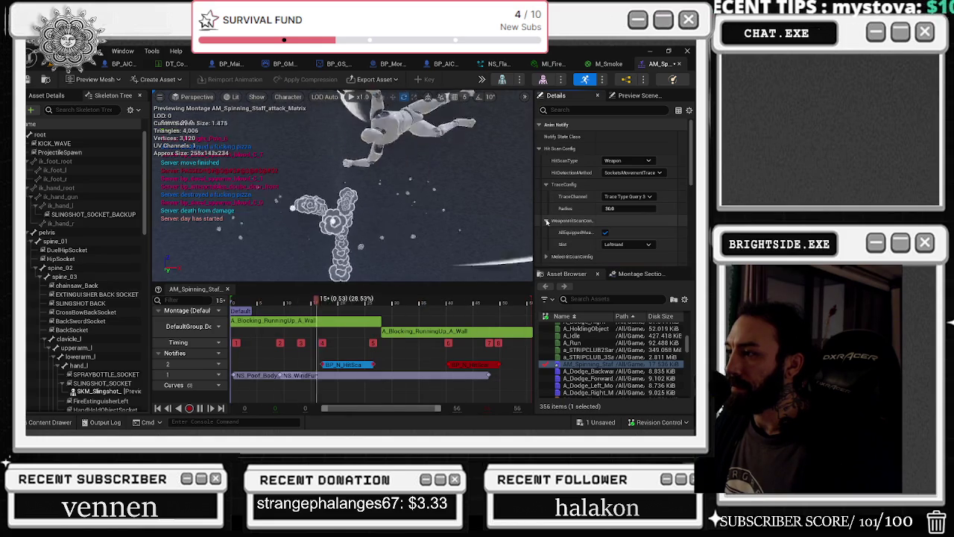
scroll(582, 213, down, 2)
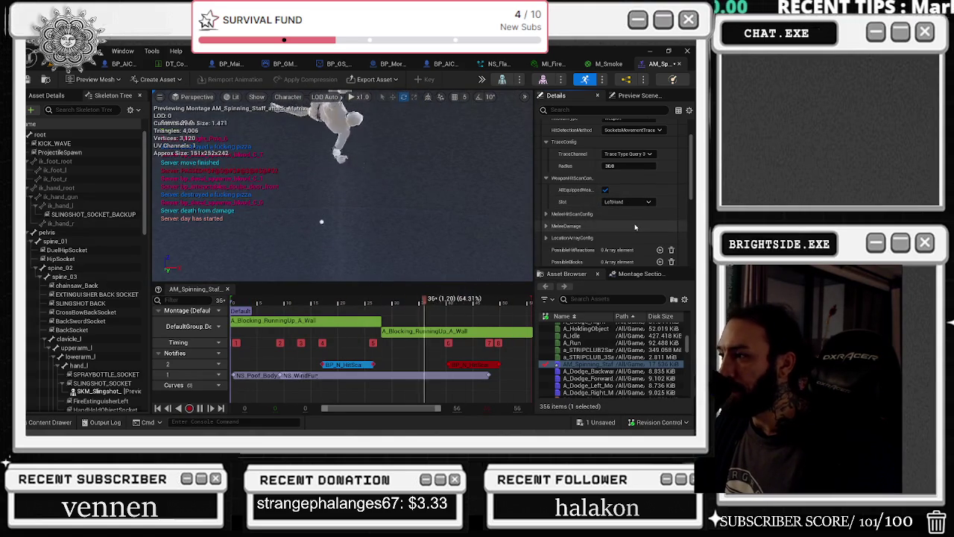
click(545, 214)
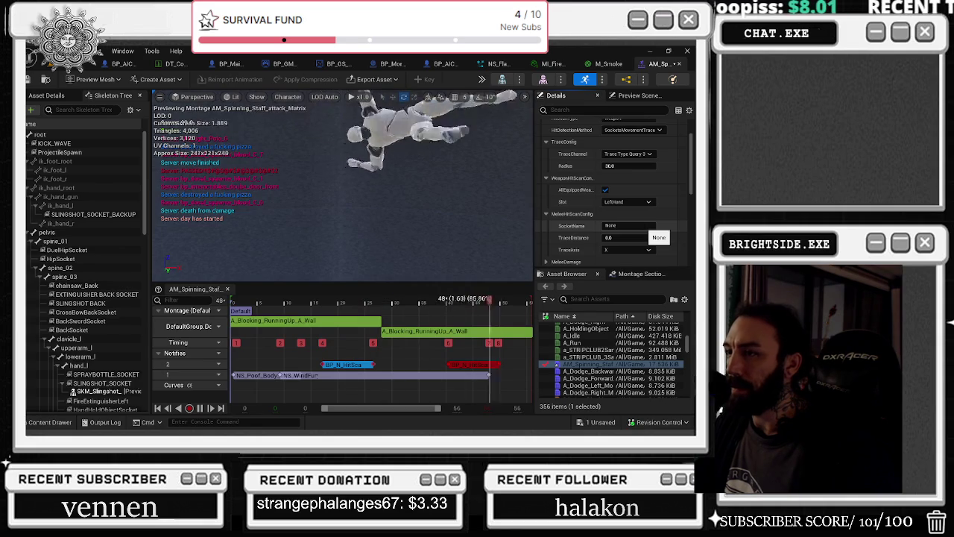
scroll(596, 213, up, 1)
scroll(595, 213, up, 2)
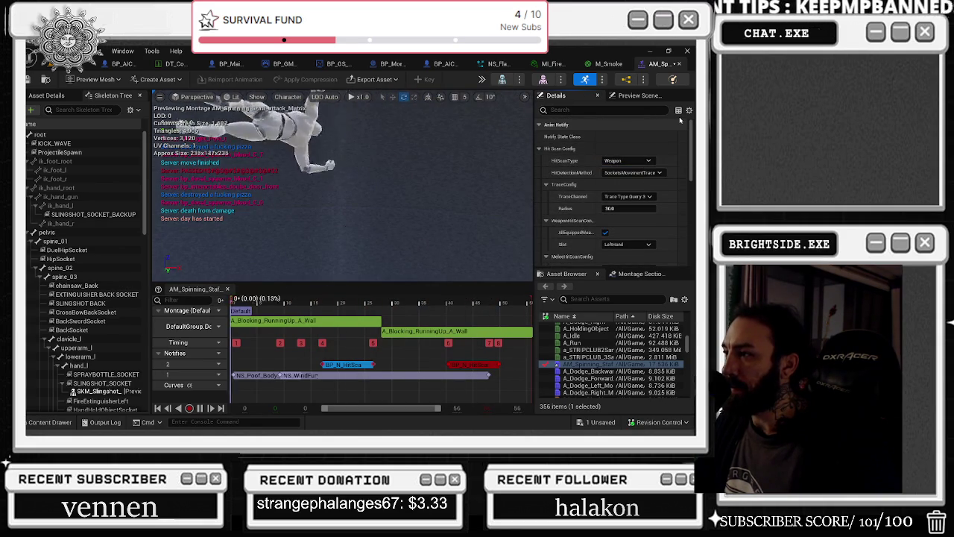
Keep the hit detection method, set TraceConfig Radius to 60, and expand MeleeDamage.
click(659, 173)
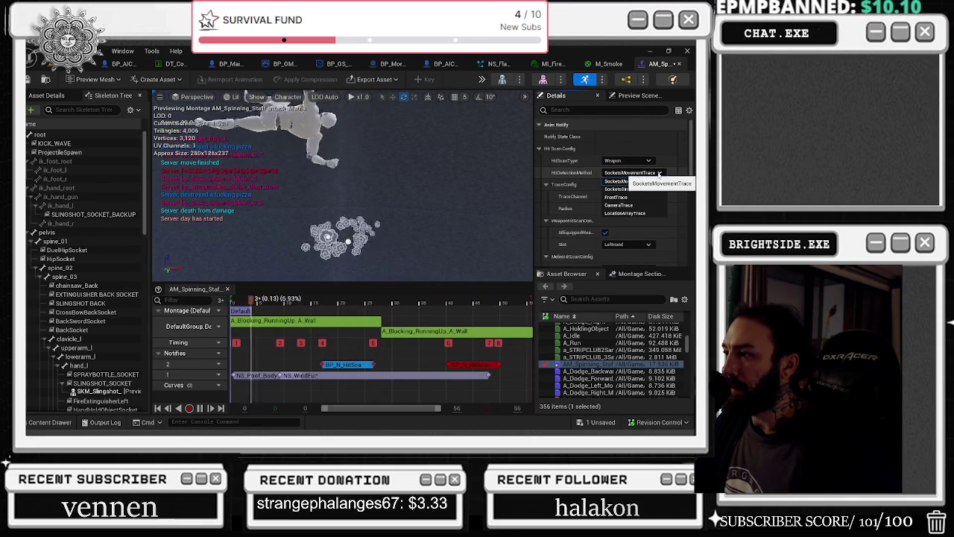
click(658, 149)
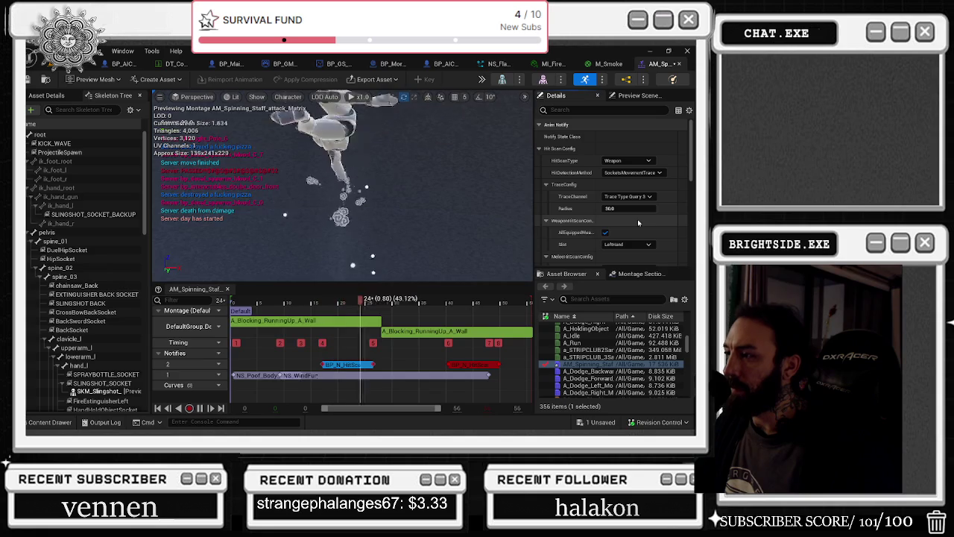
scroll(630, 216, down, 2)
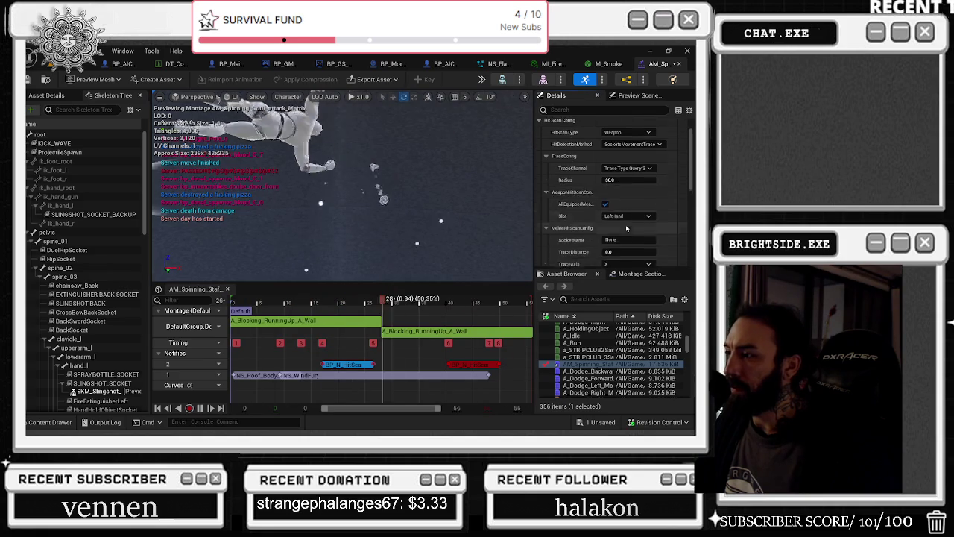
click(629, 151)
text(40)
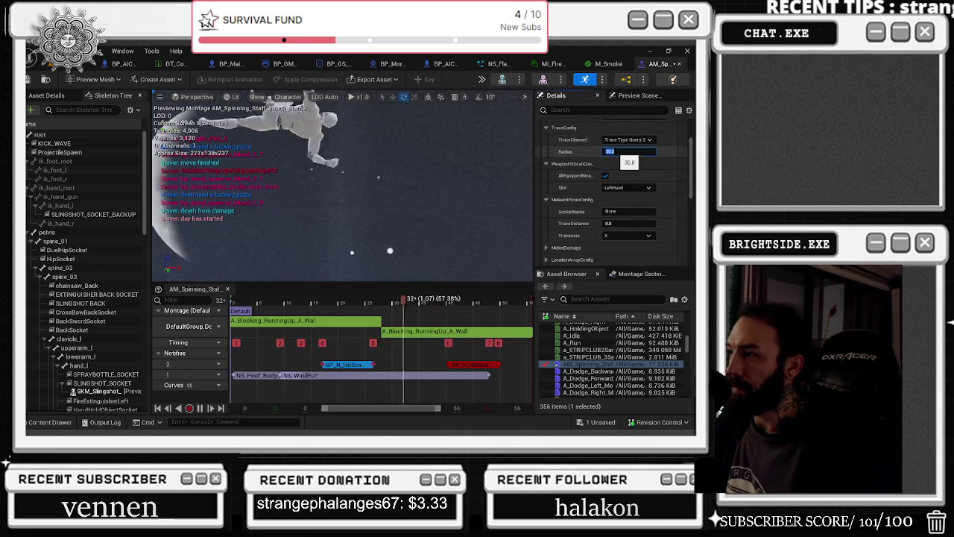
key(BackSpace)
key(BackSpace)
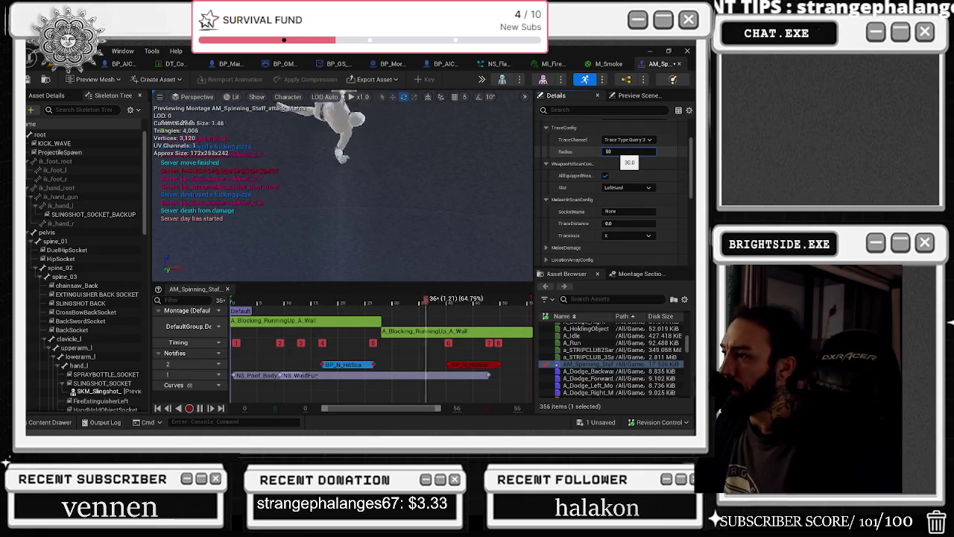
text(60)
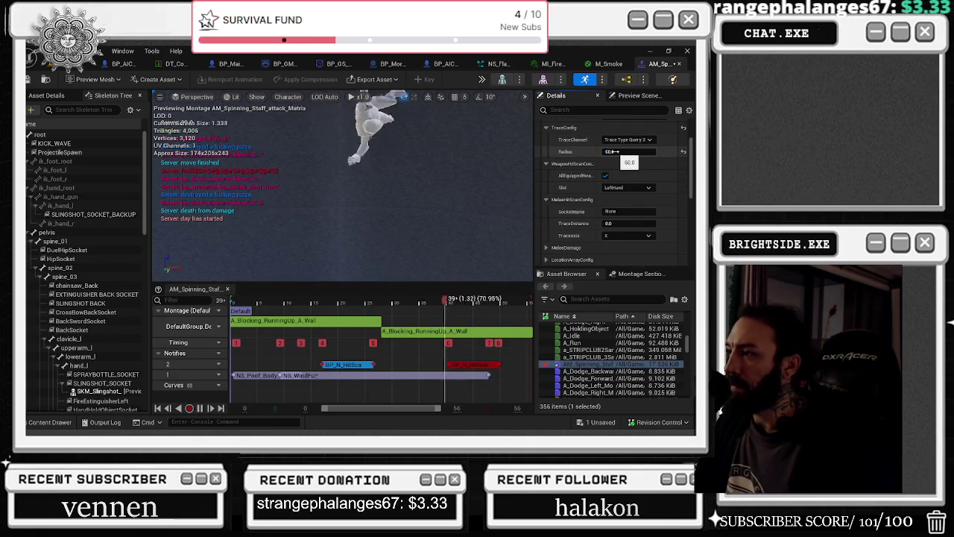
key(Return)
scroll(596, 217, down, 2)
click(546, 206)
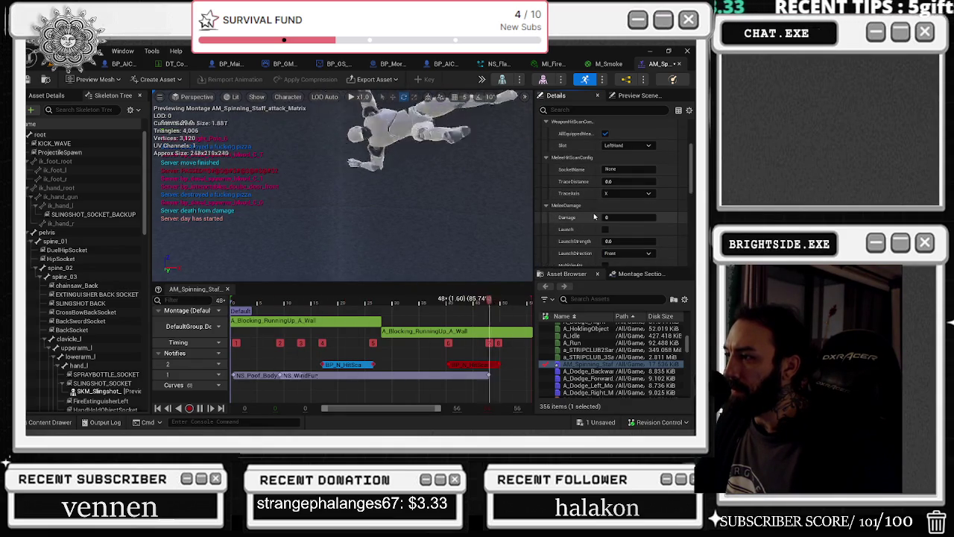
Enable Launch on the second hit scan notify and choose its location array hand slot.
scroll(594, 216, down, 1)
scroll(604, 201, down, 2)
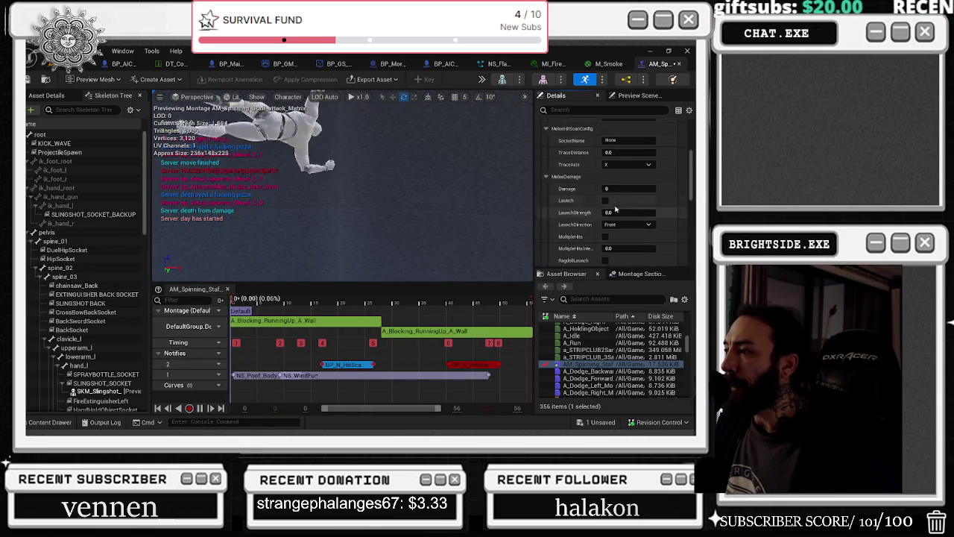
scroll(600, 183, down, 2)
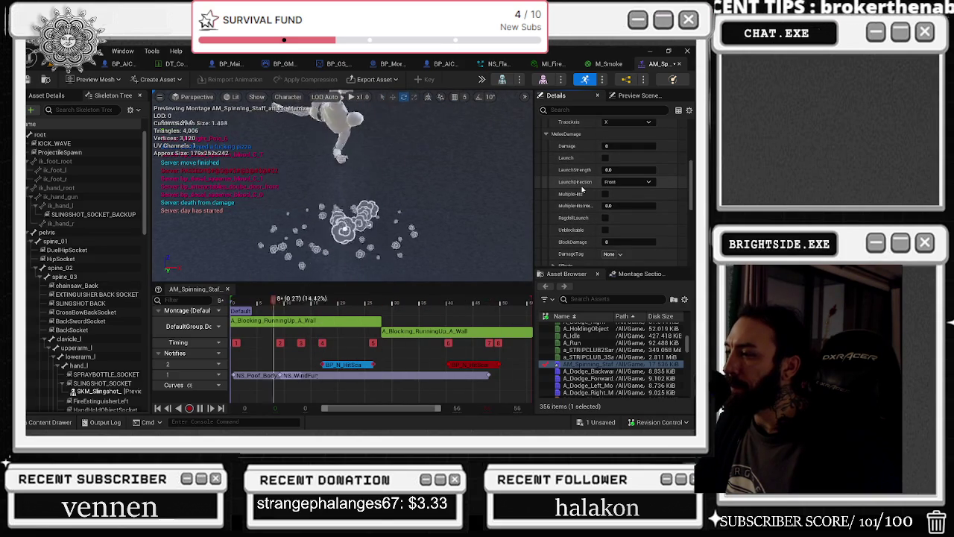
click(605, 158)
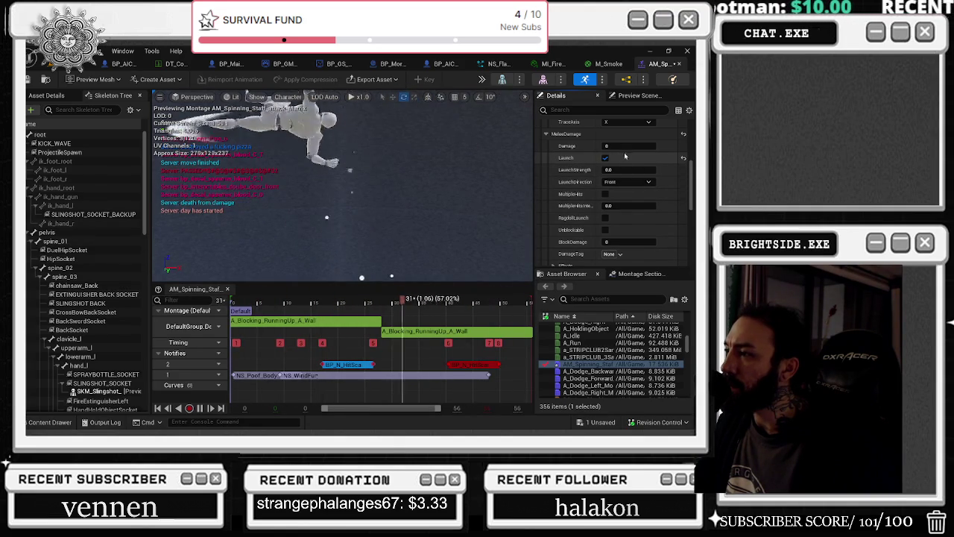
scroll(609, 161, down, 2)
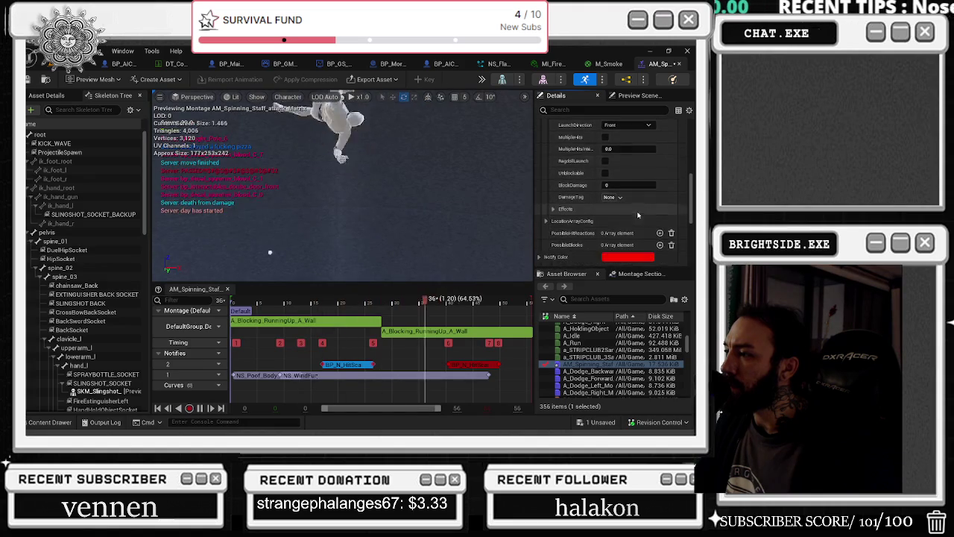
click(546, 222)
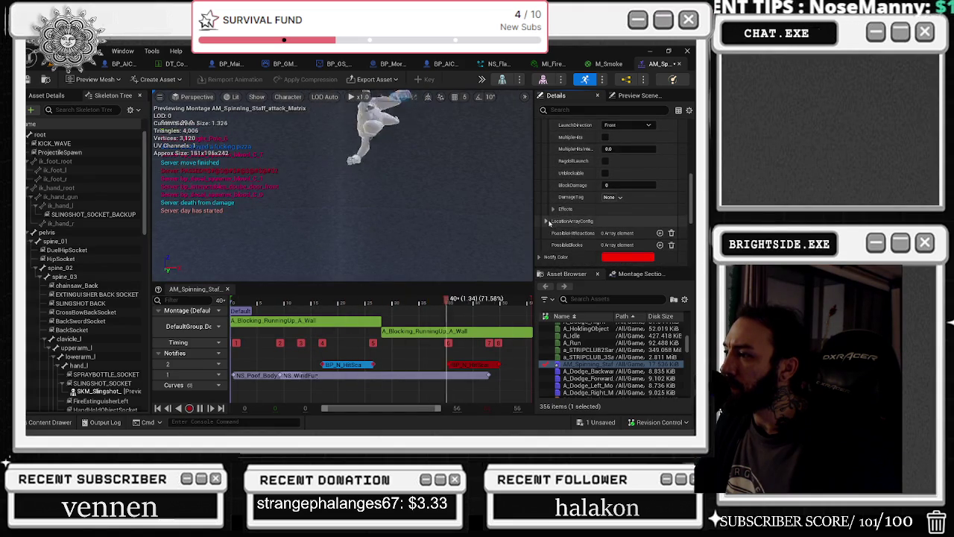
click(629, 244)
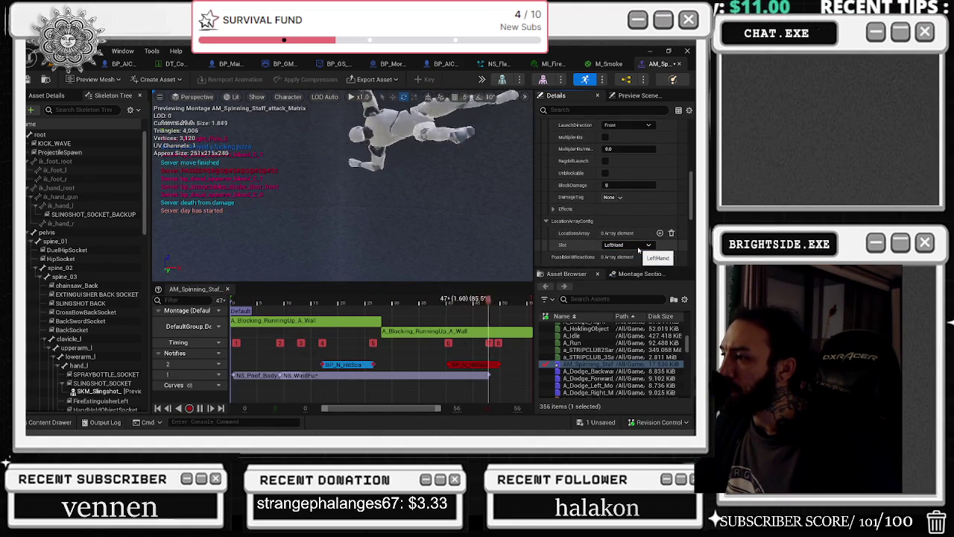
click(630, 271)
Set the second notify's melee Damage to 10.
scroll(589, 216, down, 5)
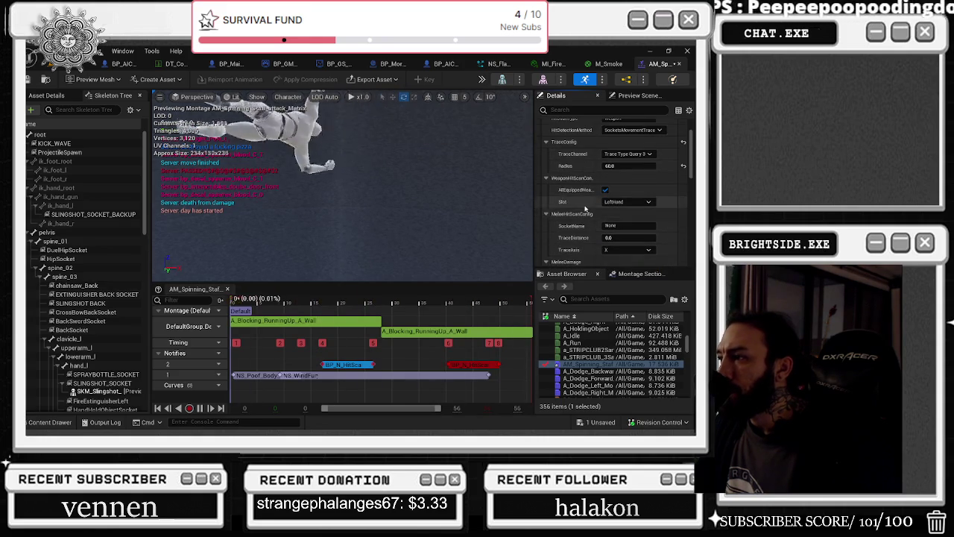
scroll(596, 201, up, 2)
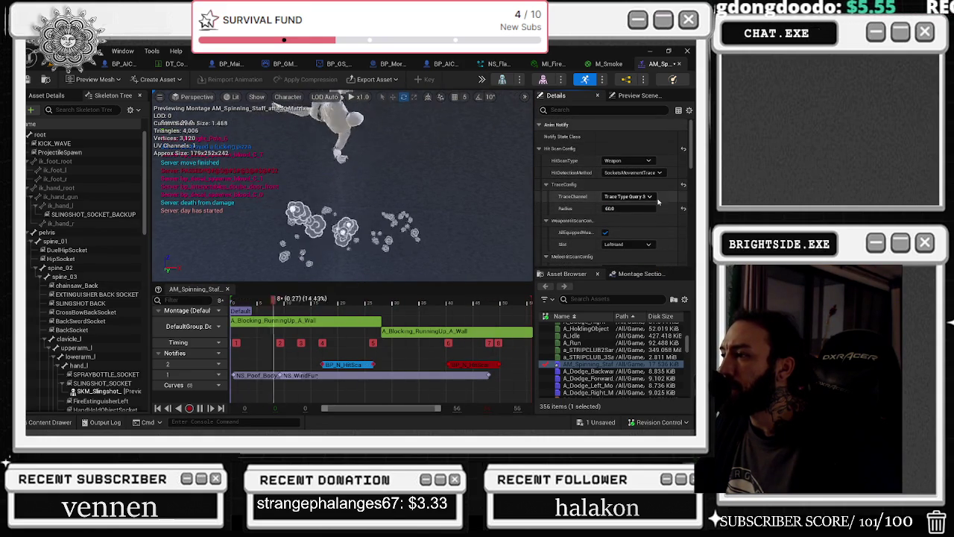
scroll(671, 192, down, 5)
click(630, 161)
text(10)
key(Return)
Give the first BP_N_HitScan notify the TwoHands slot and radius 60, then open M_Smoke.
click(347, 365)
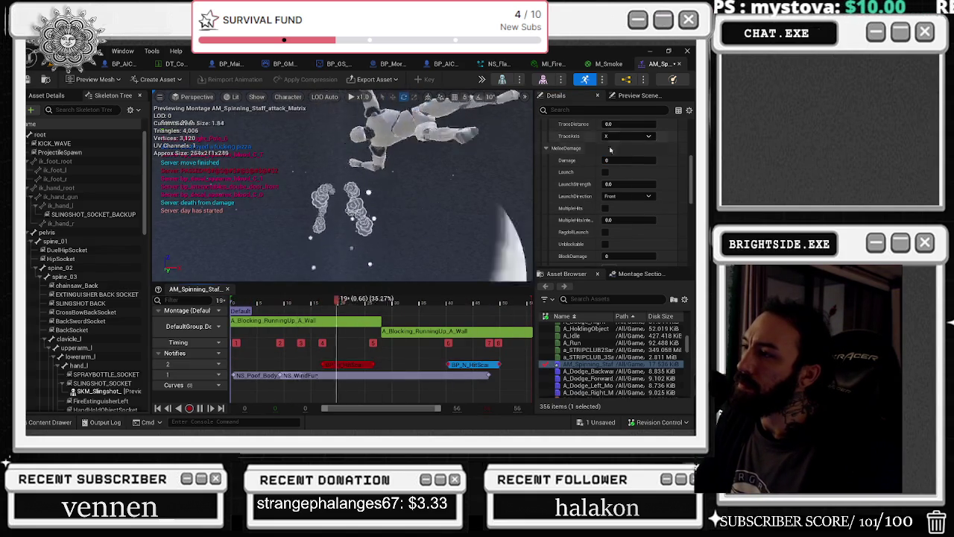
click(615, 160)
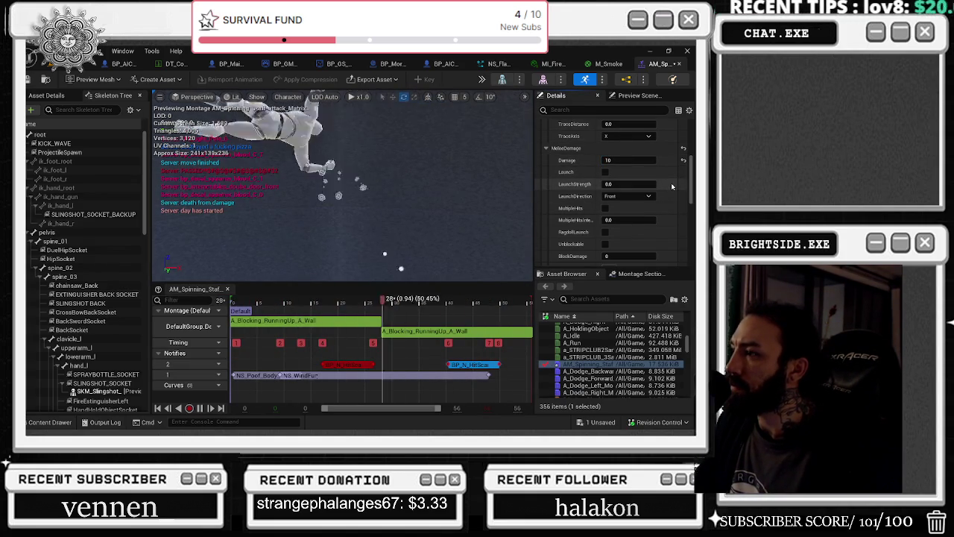
scroll(656, 198, up, 2)
scroll(626, 212, up, 3)
click(638, 188)
click(616, 212)
scroll(636, 208, up, 3)
drag(636, 207, 635, 208)
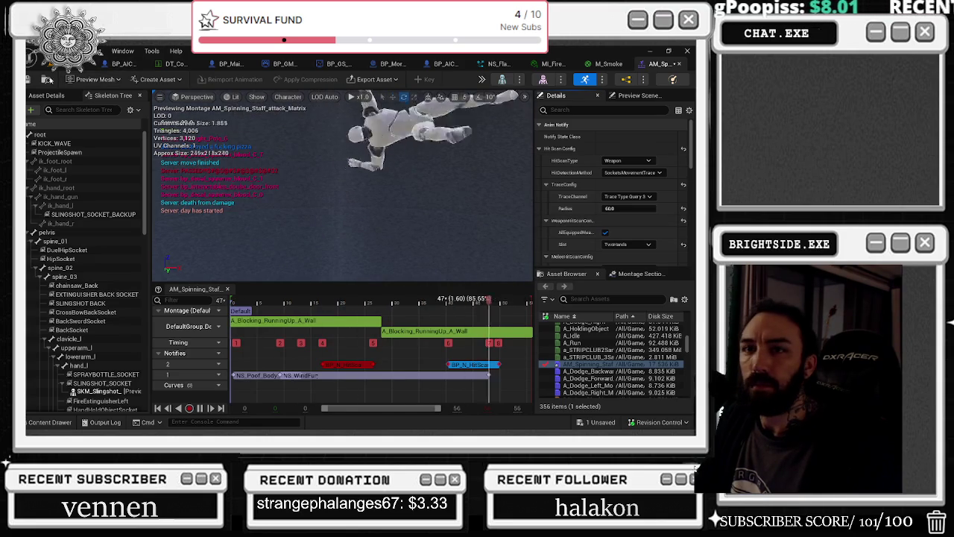
click(607, 64)
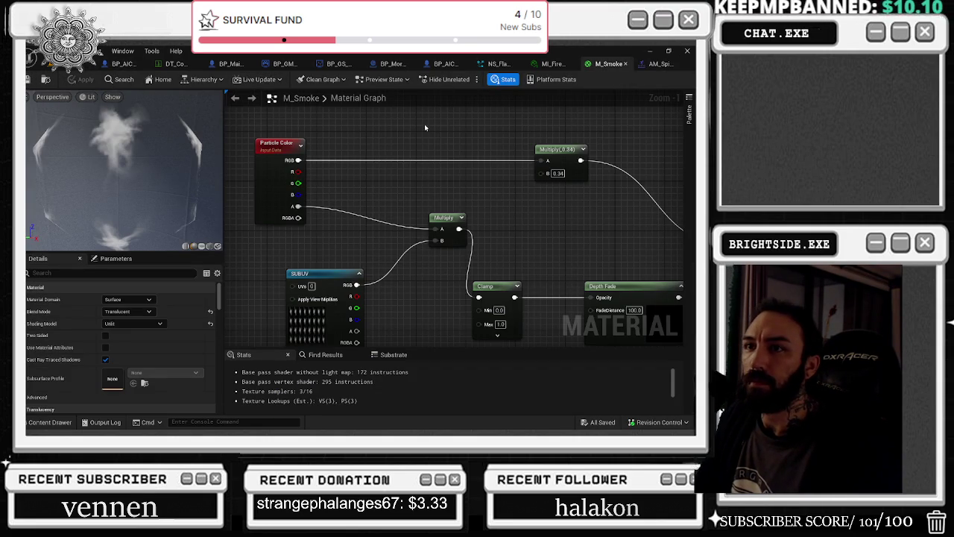
Find M_Smoke in the Content Drawer and view its references in the Reference Viewer.
key(ctrl+space)
right_click(394, 397)
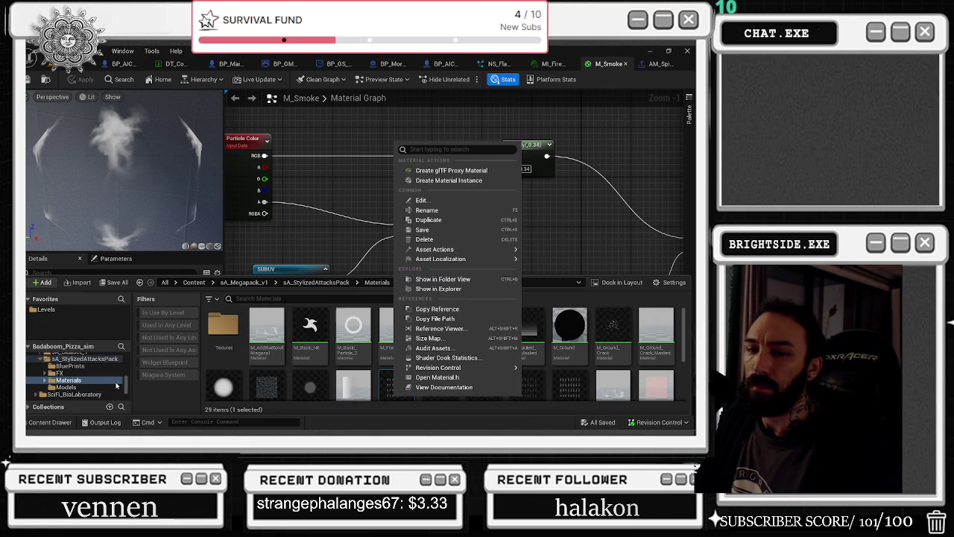
scroll(68, 364, up, 2)
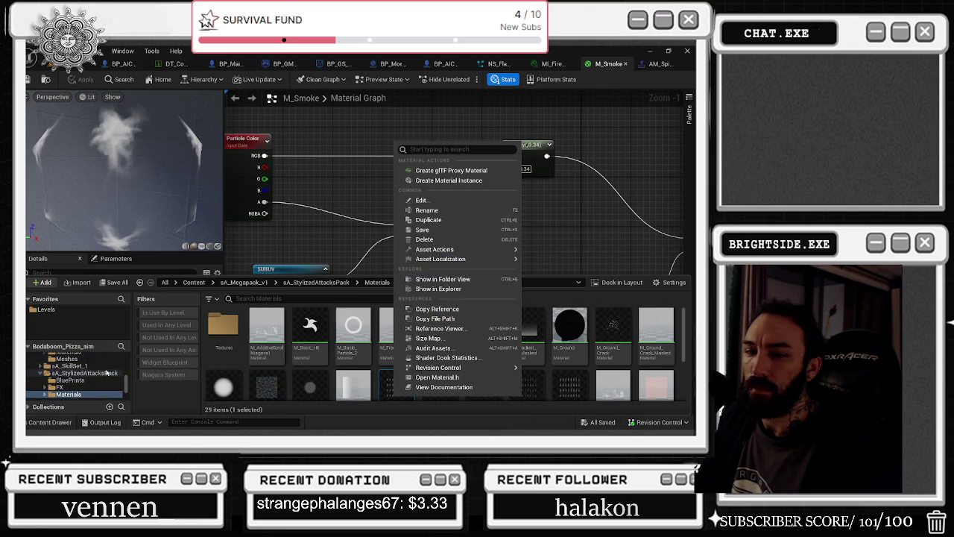
scroll(112, 376, up, 2)
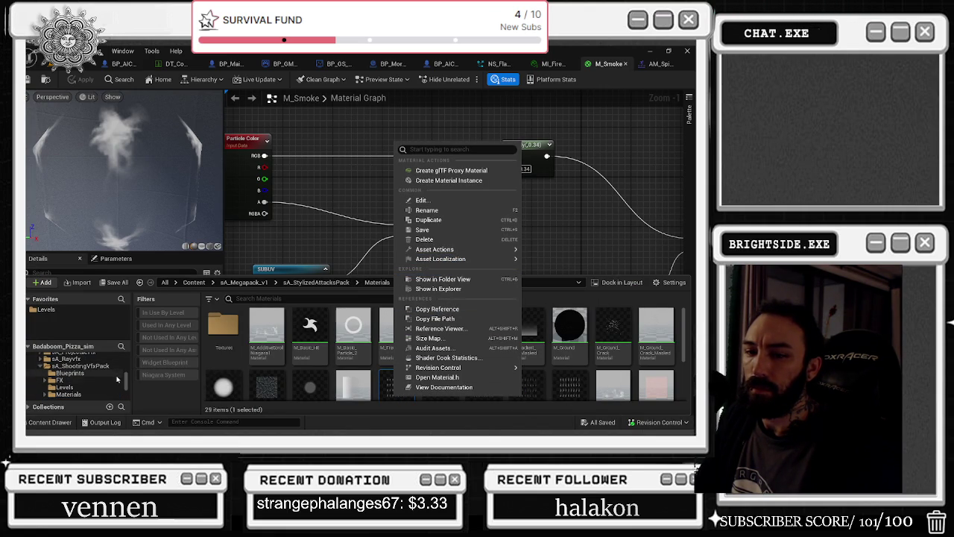
scroll(117, 379, down, 2)
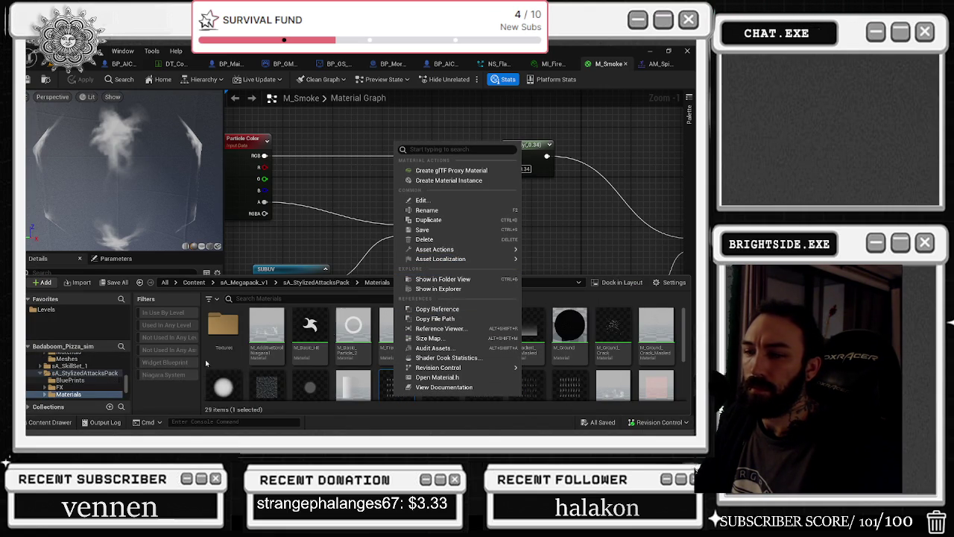
click(440, 329)
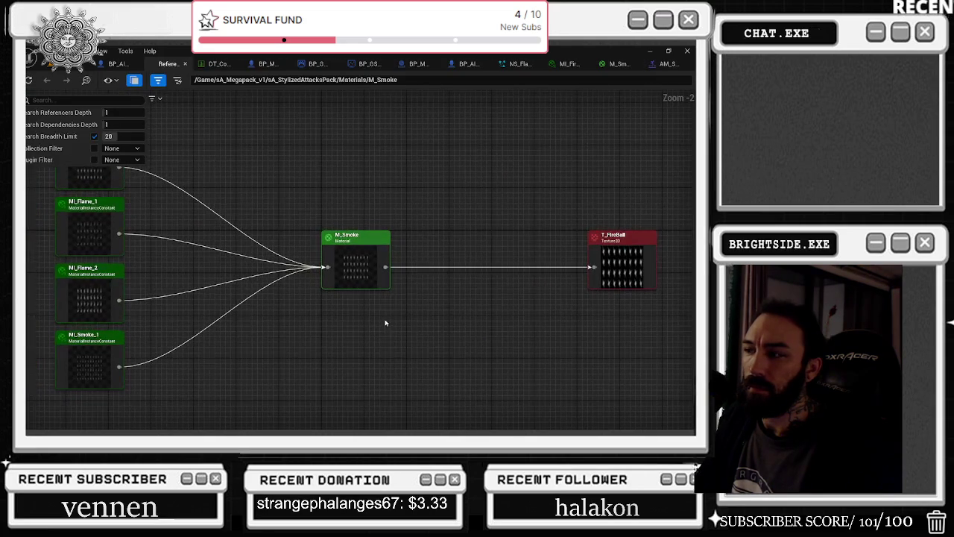
Open T_FireBall's reference graph, inspect MI_Flame_1's references, then return to T_FireBall.
double_click(630, 246)
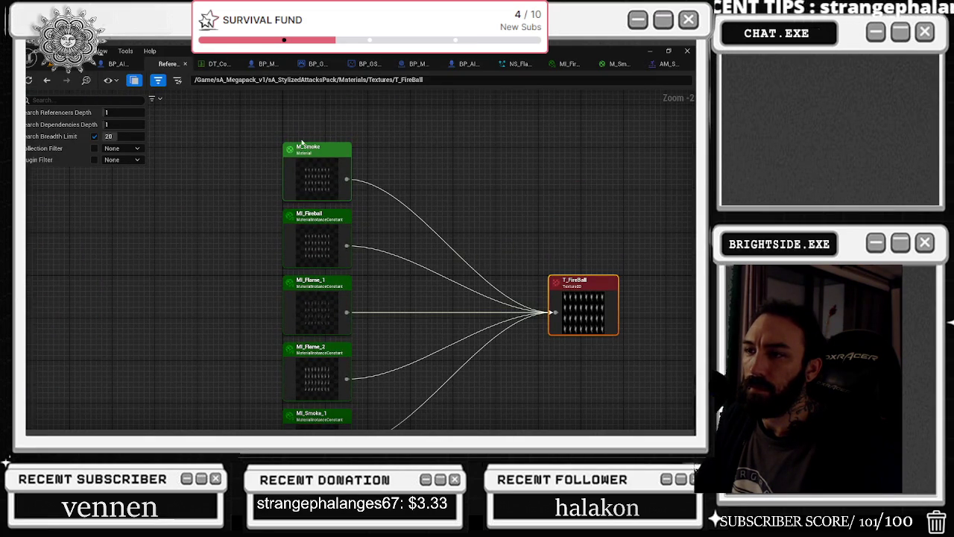
double_click(322, 289)
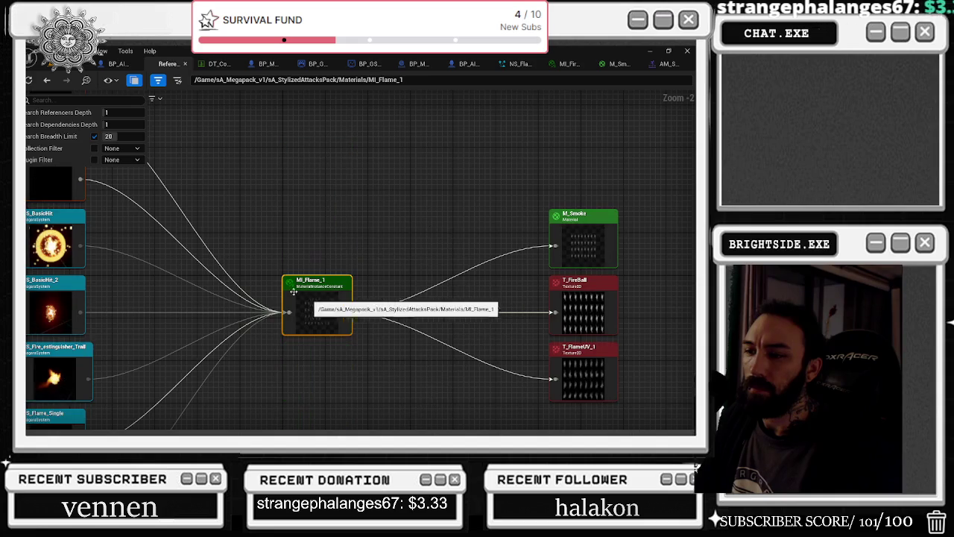
mouse_move(324, 215)
mouse_down()
mouse_move(395, 92)
mouse_move(371, 294)
mouse_up()
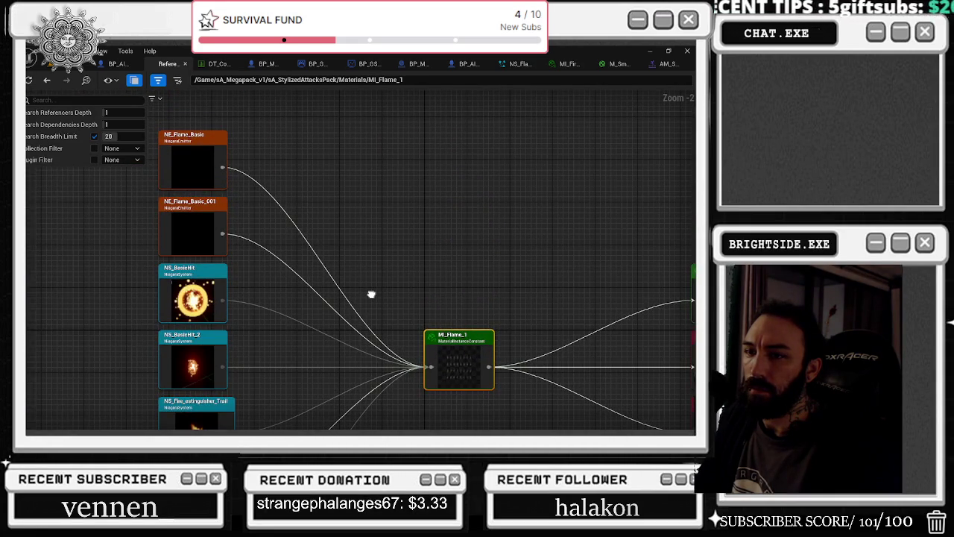
click(47, 81)
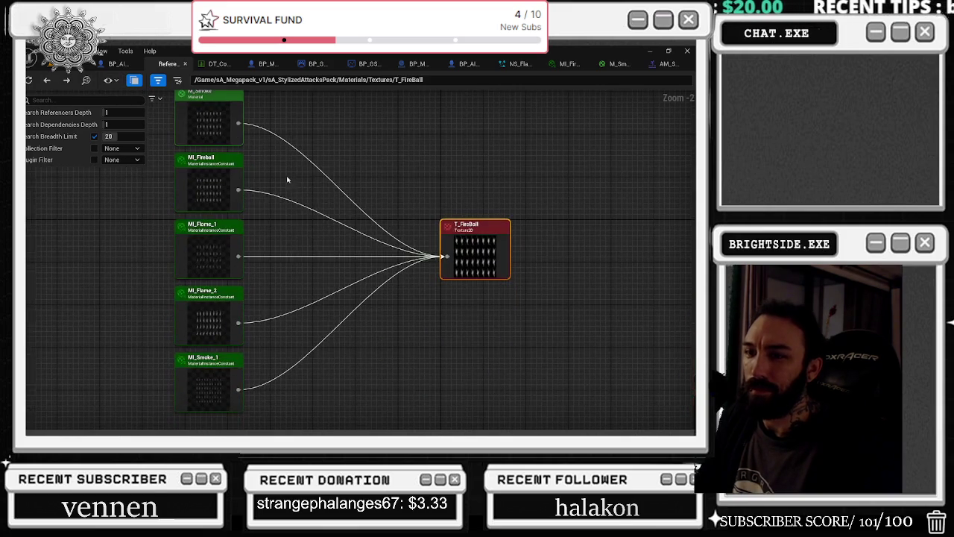
Follow MI_Flame_2 through to NS_Flame_Single and select its node in the reference graph.
double_click(222, 321)
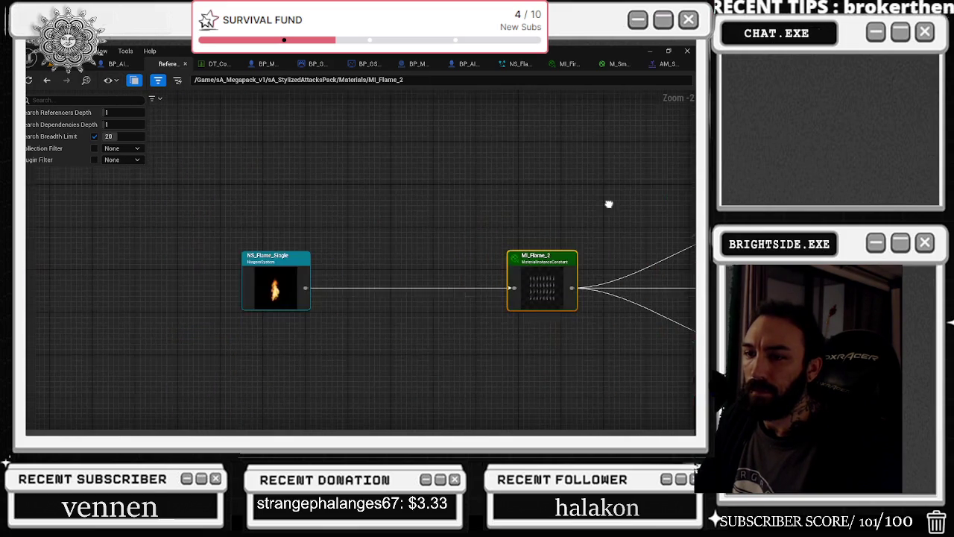
double_click(294, 287)
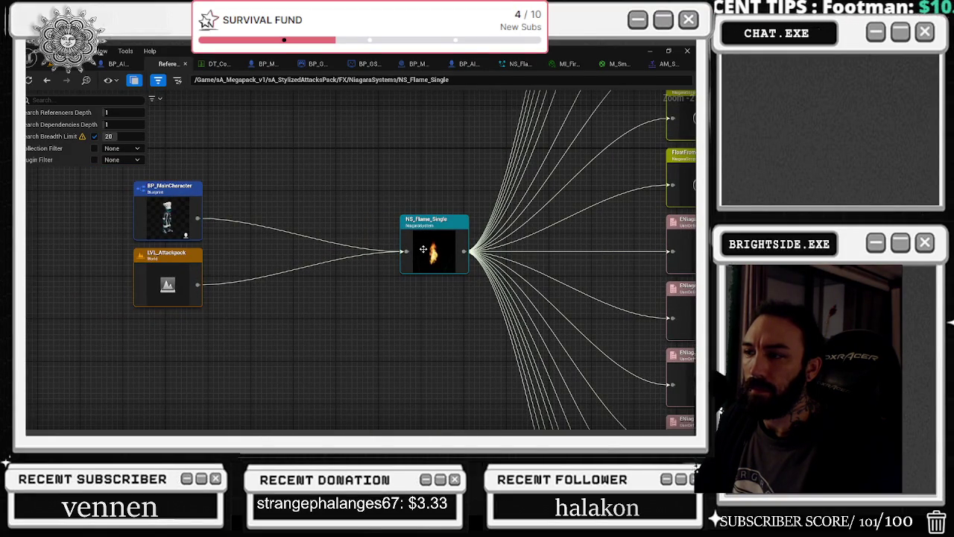
click(445, 259)
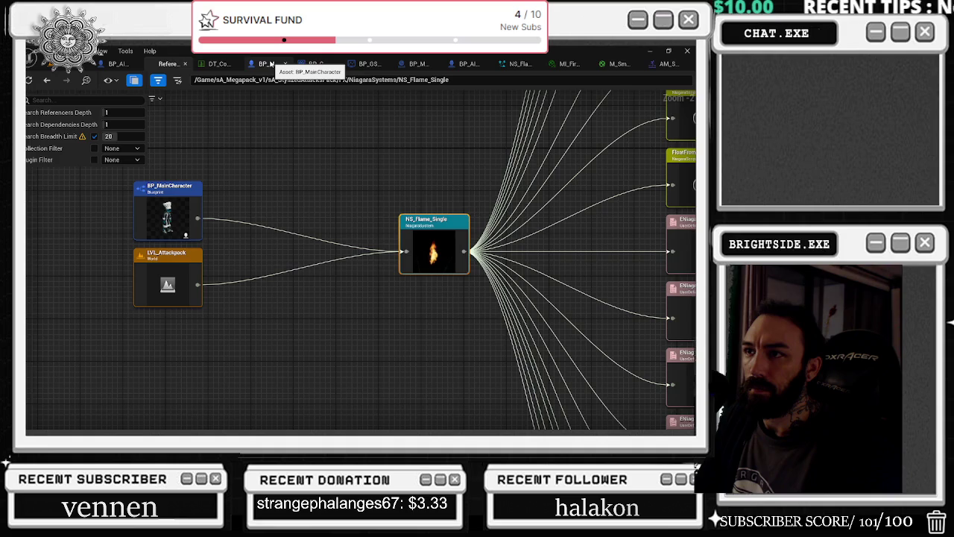
click(266, 64)
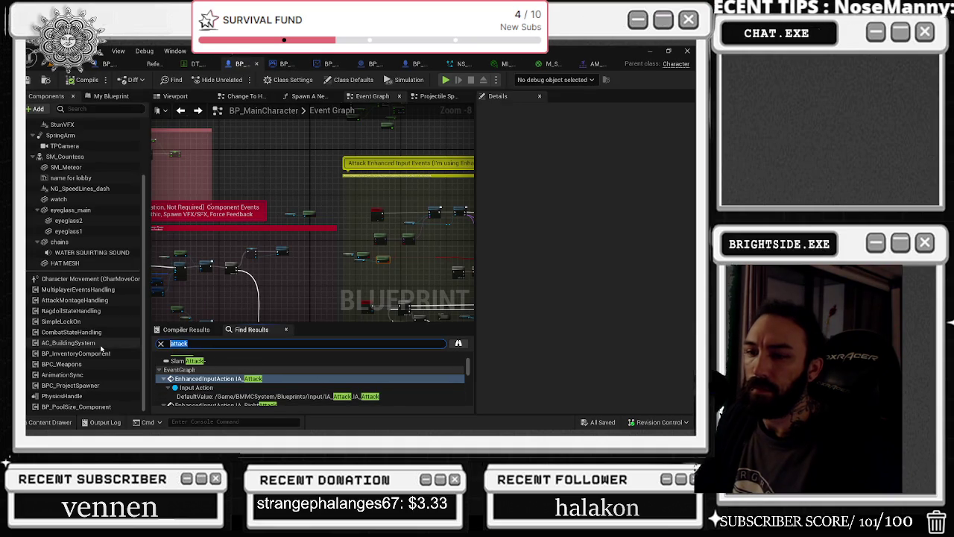
Search BP_MainCharacter for 'flame_single', enlarge the Set On Fire comment, and save the blueprint.
text(flame)
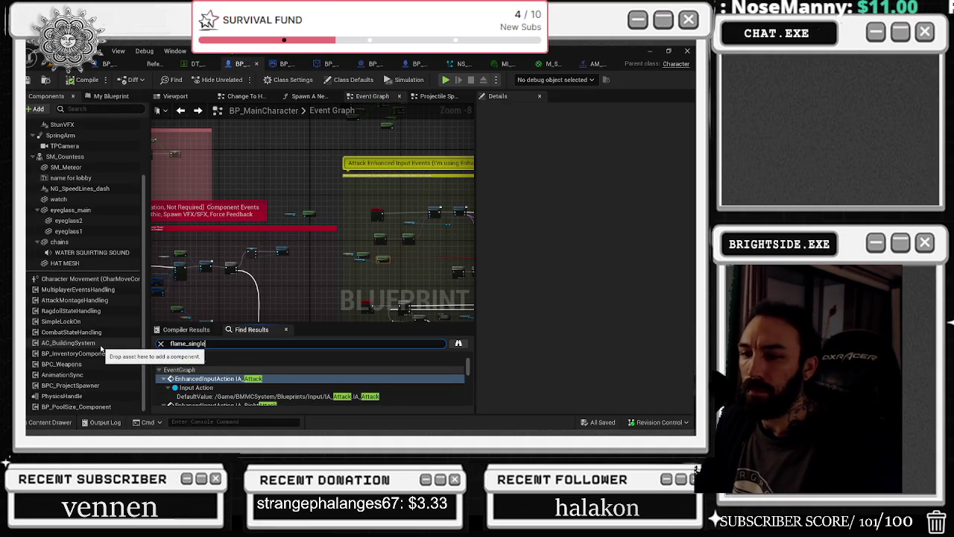
text(_single)
key(Return)
click(210, 368)
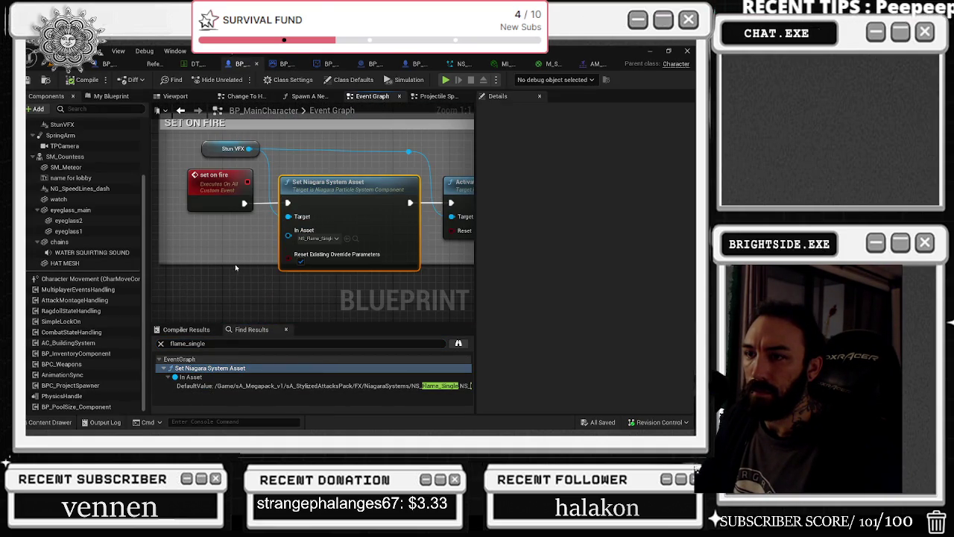
mouse_move(234, 263)
mouse_down()
mouse_move(238, 306)
mouse_move(270, 278)
mouse_move(215, 283)
mouse_move(461, 280)
mouse_up()
mouse_move(264, 172)
mouse_down()
mouse_move(350, 231)
mouse_move(405, 223)
mouse_up()
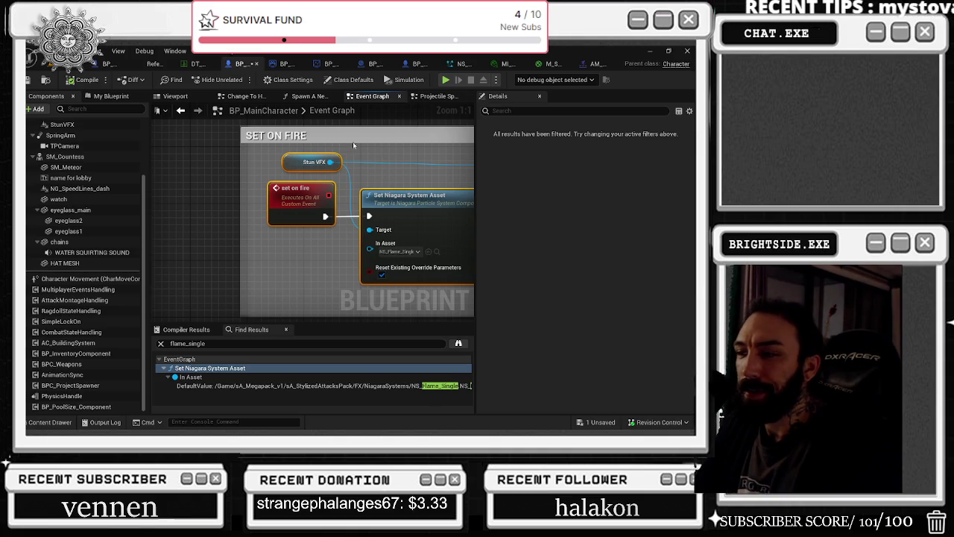
key(ctrl+s)
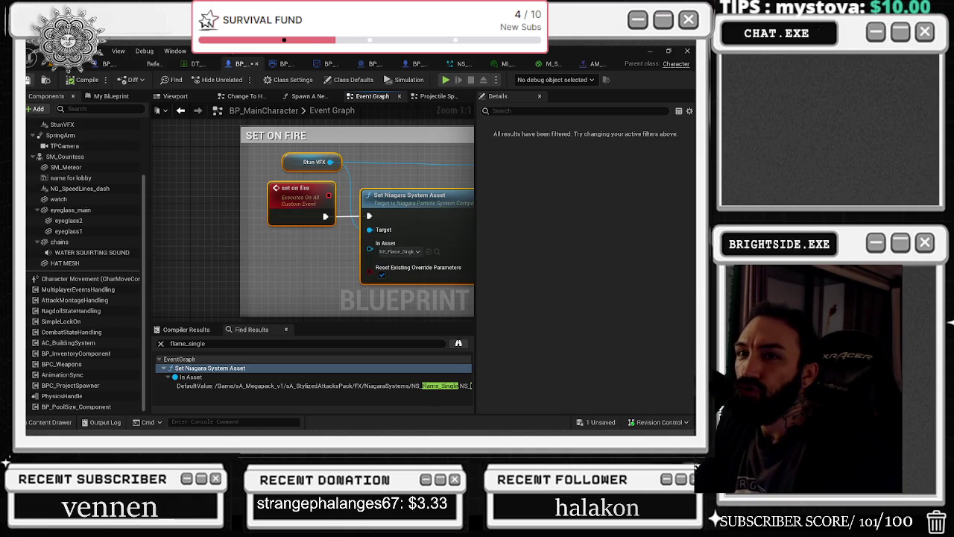
click(54, 67)
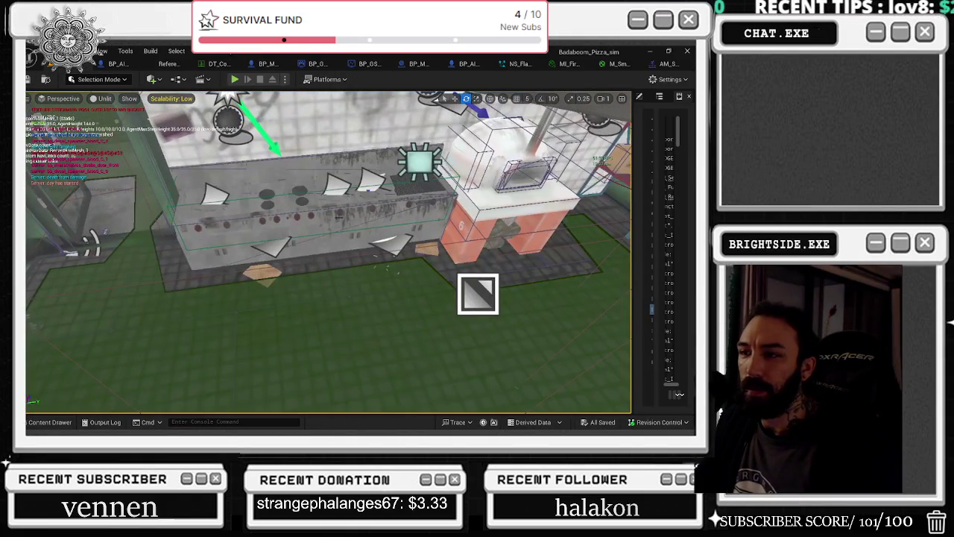
Open the oven blueprint's fire growing component and open its P_Fire particle template.
key(ctrl+e)
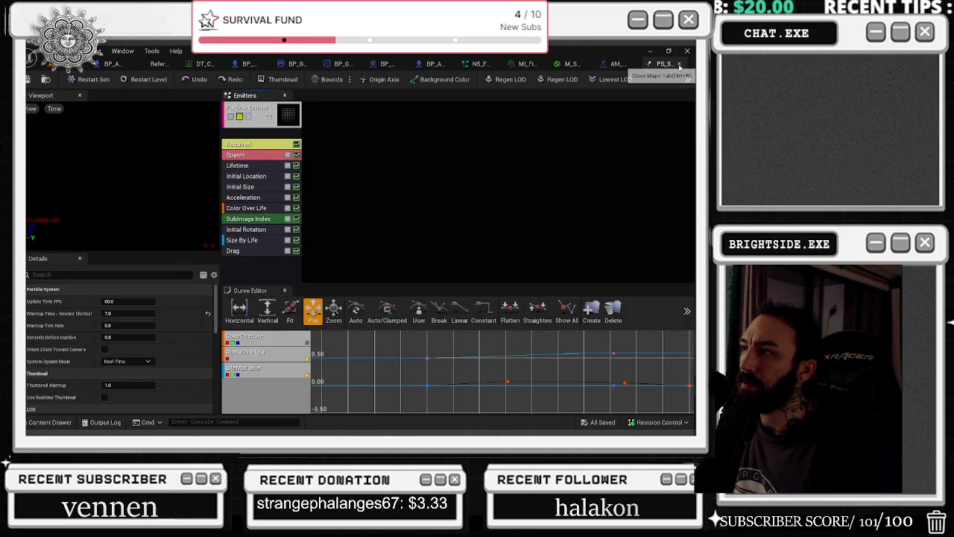
click(678, 63)
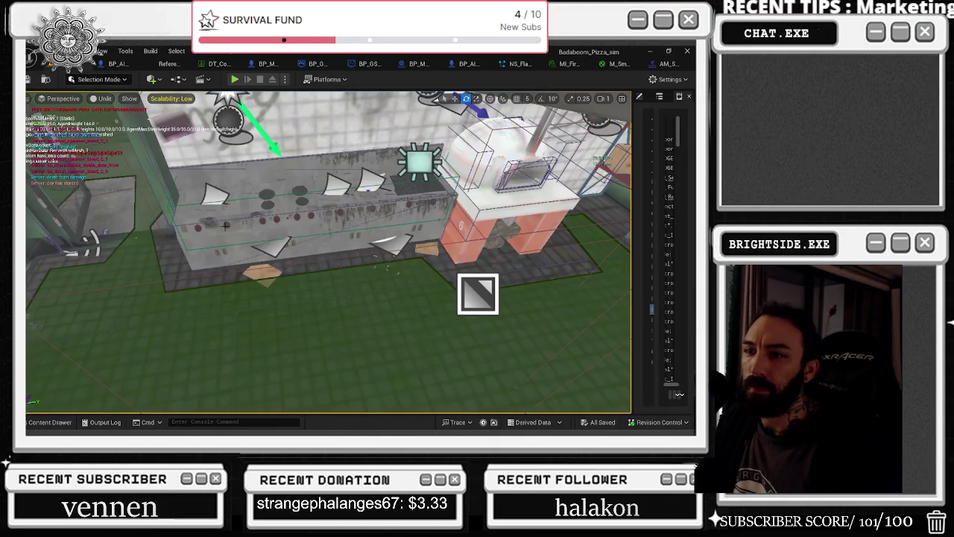
drag(226, 225, 225, 225)
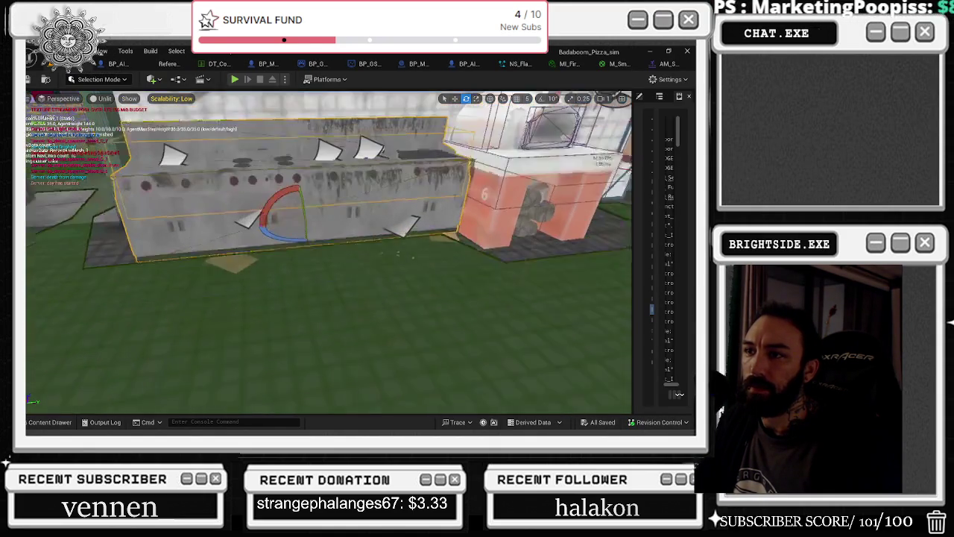
key(ctrl+e)
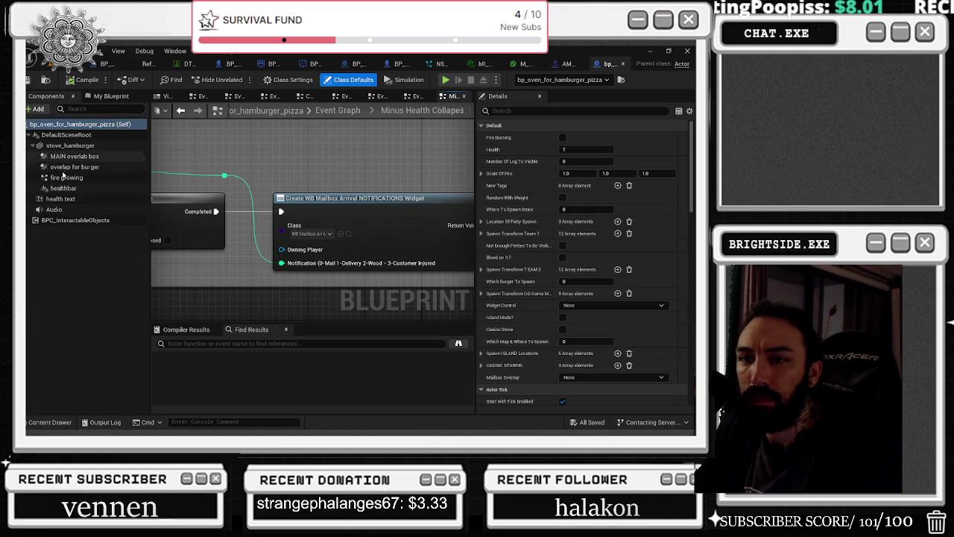
click(67, 177)
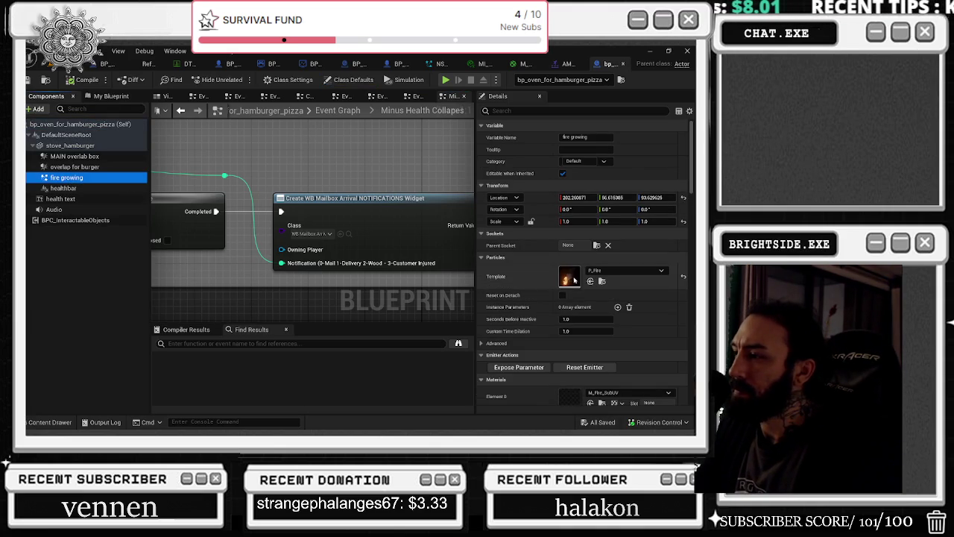
double_click(573, 279)
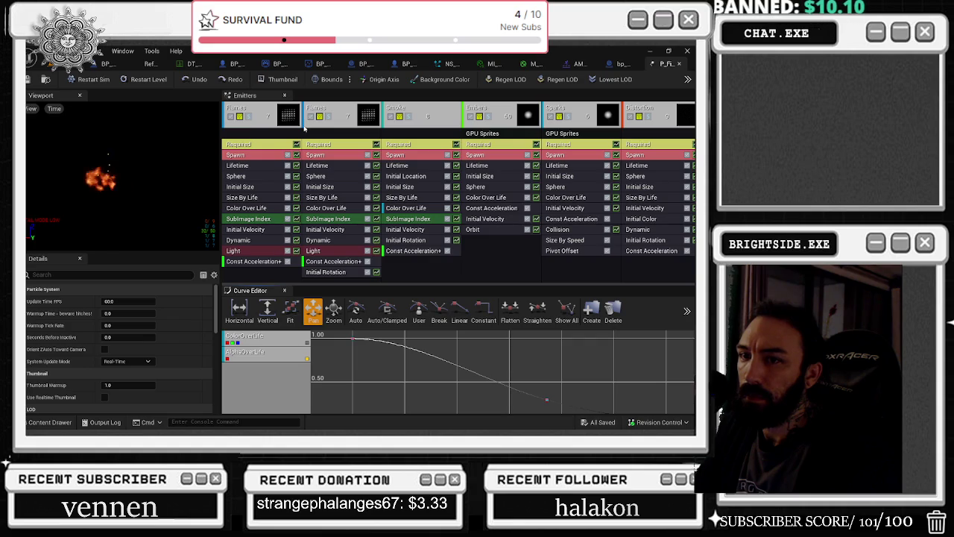
Inspect P_Fire's two Flames emitters and its Smoke emitter.
click(344, 120)
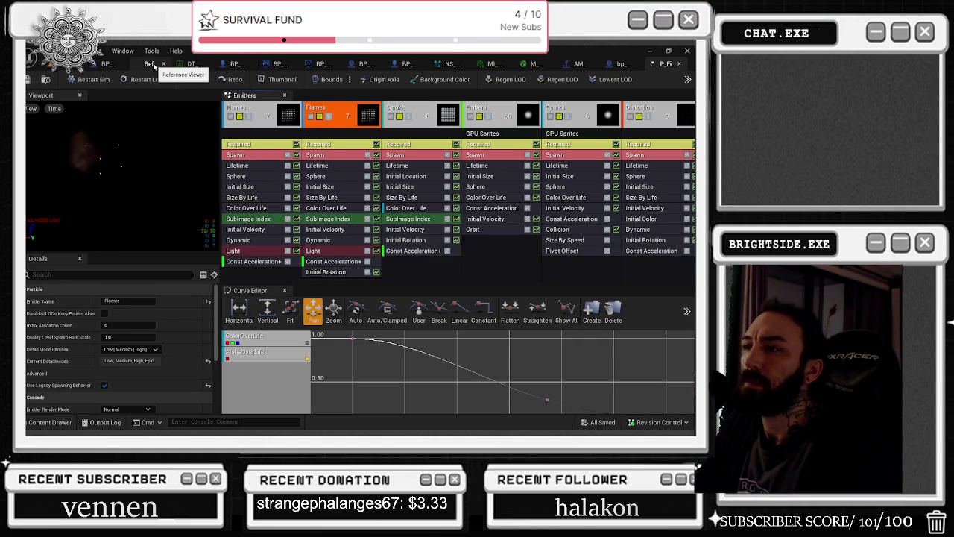
scroll(188, 375, down, 3)
scroll(188, 376, up, 3)
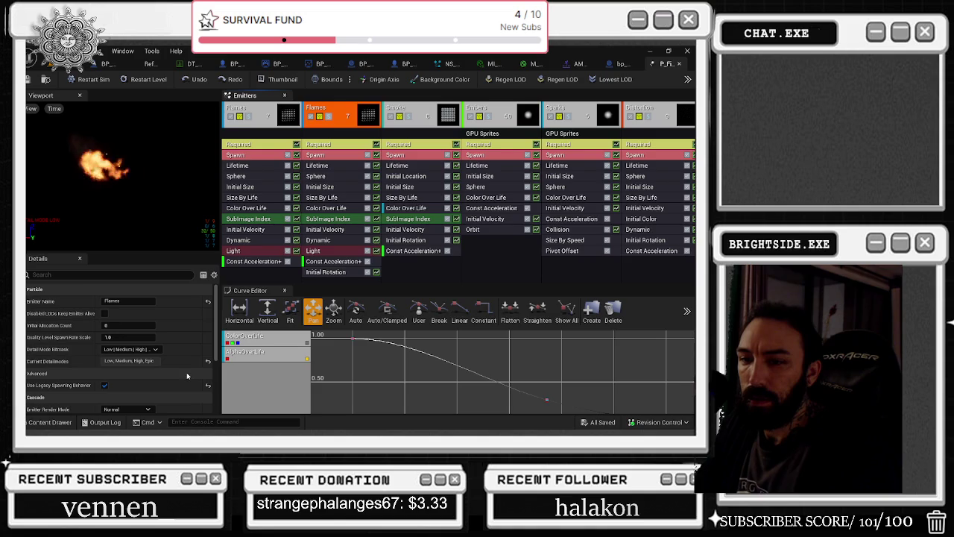
click(290, 117)
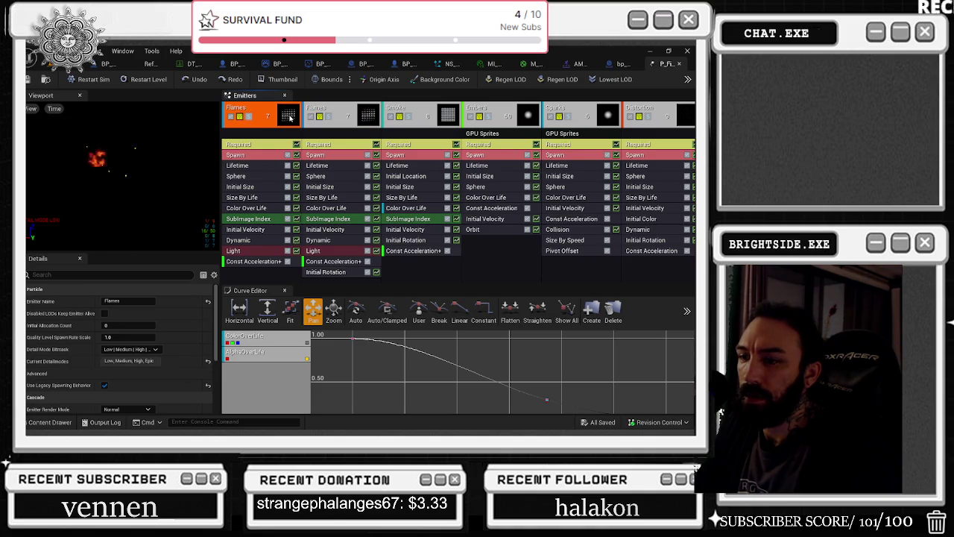
click(445, 113)
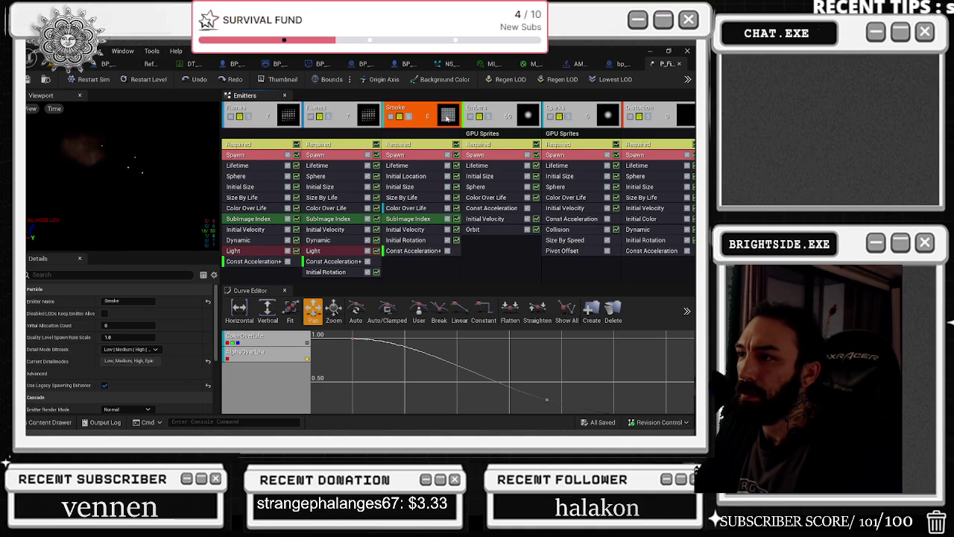
right_click(448, 117)
click(432, 111)
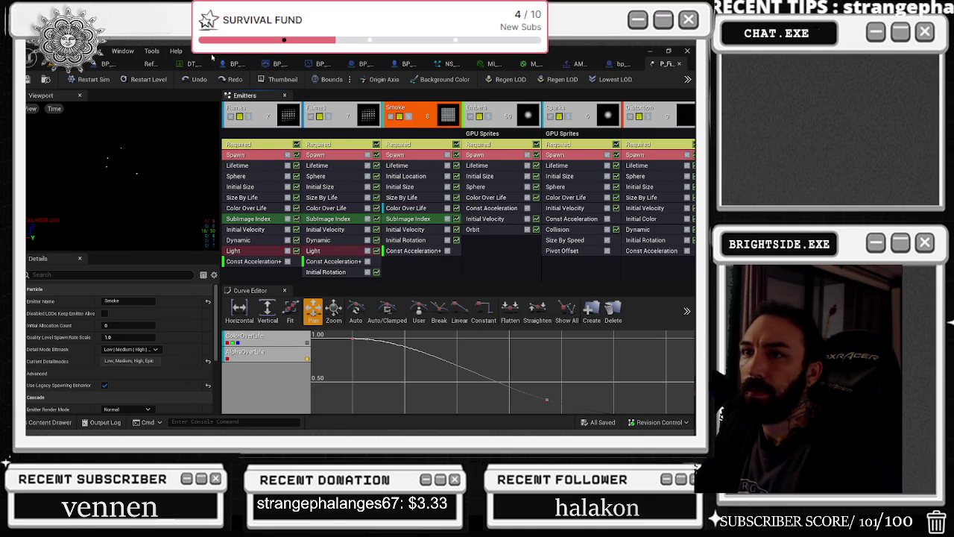
Step back through the NS_Flame_Single and MI_Flame_2 reference graphs to T_FireBall.
click(151, 65)
drag(254, 205, 30, 227)
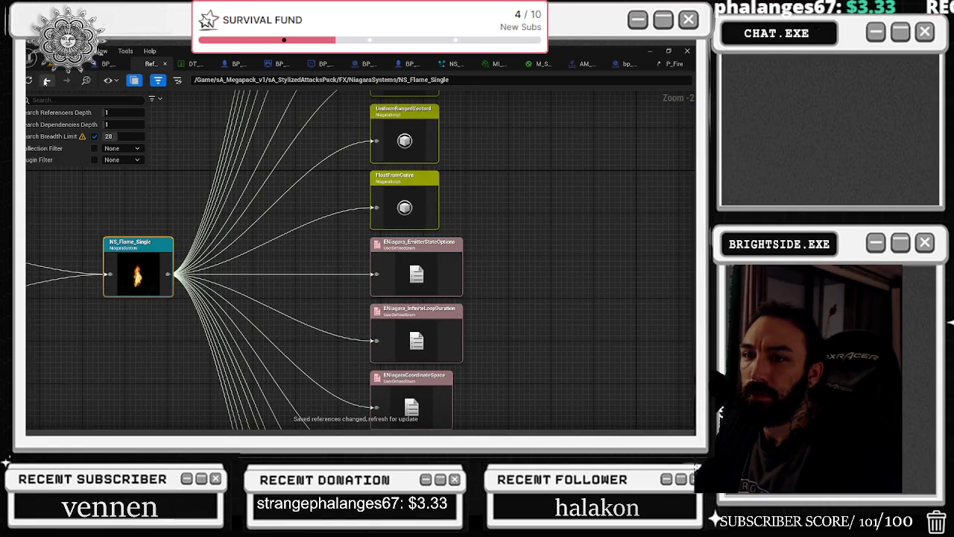
click(46, 80)
click(46, 81)
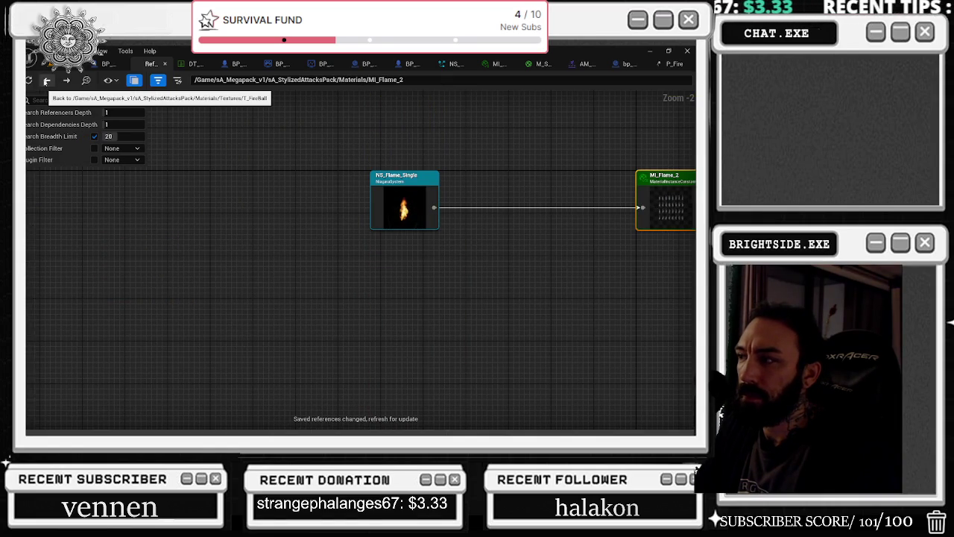
click(46, 81)
drag(466, 204, 347, 239)
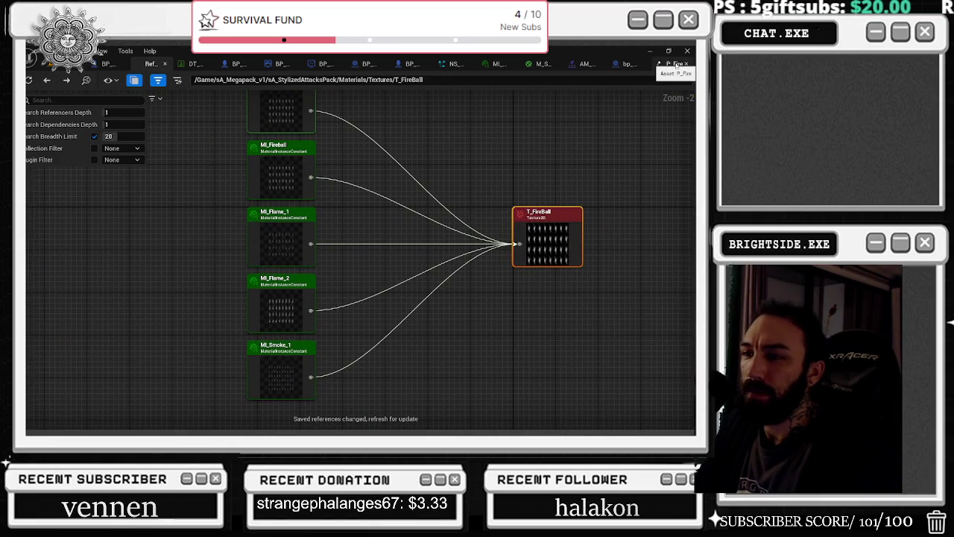
mouse_move(414, 196)
mouse_down()
mouse_move(396, 258)
mouse_move(383, 200)
mouse_up()
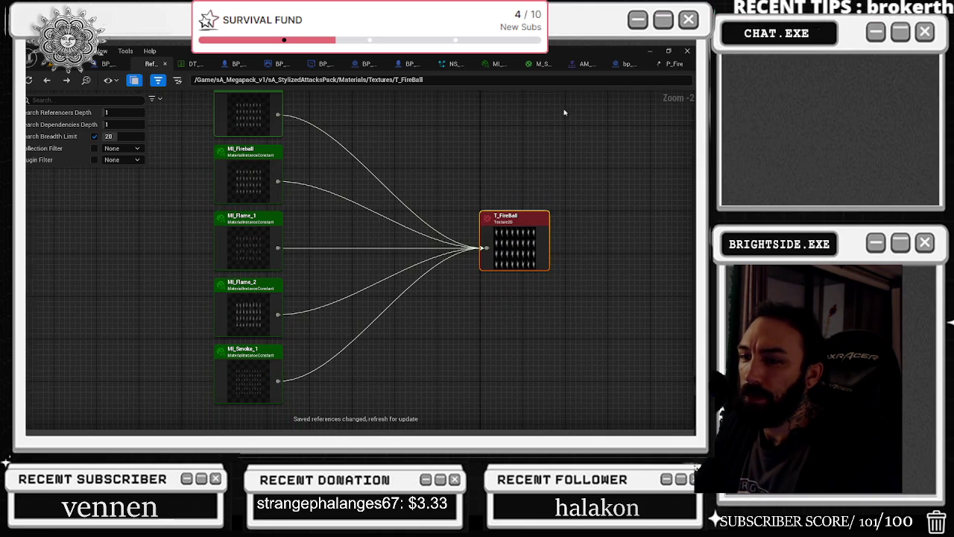
Check the Flames emitter's Required M_Fire_SubUV material, then close P_Fire and the oven blueprint.
click(670, 64)
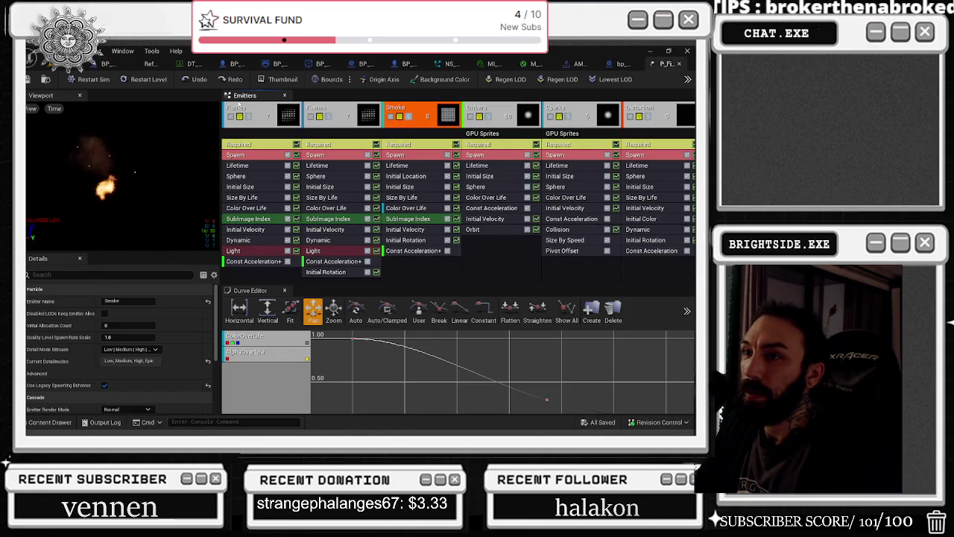
click(377, 113)
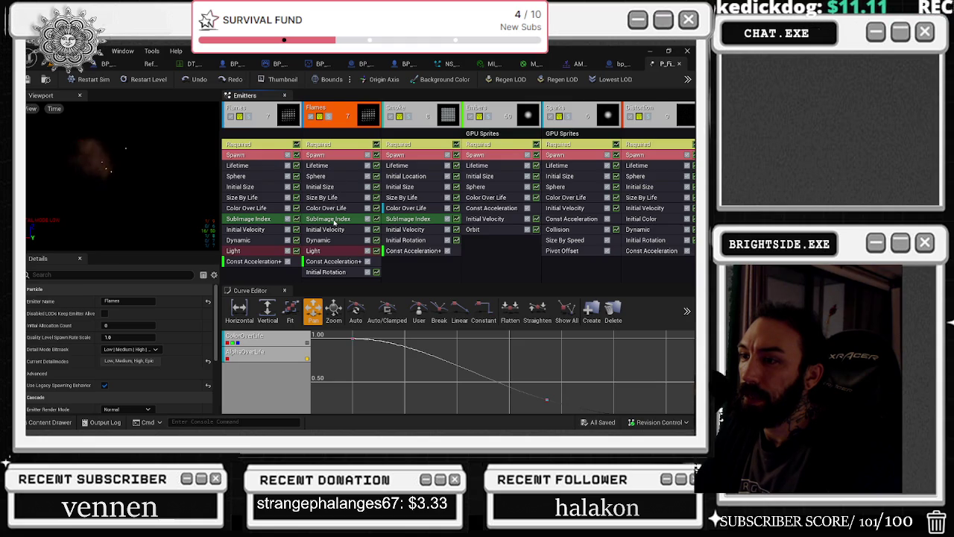
click(334, 146)
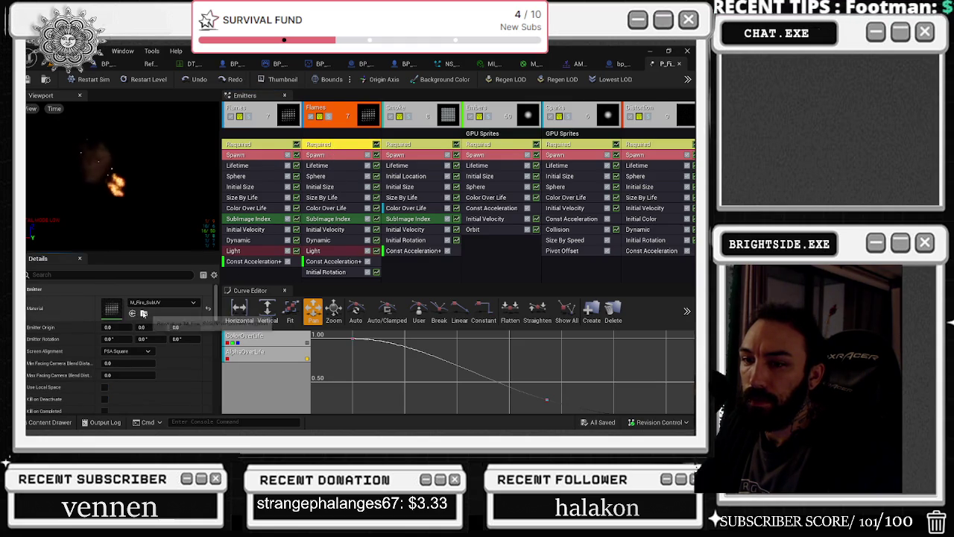
click(144, 314)
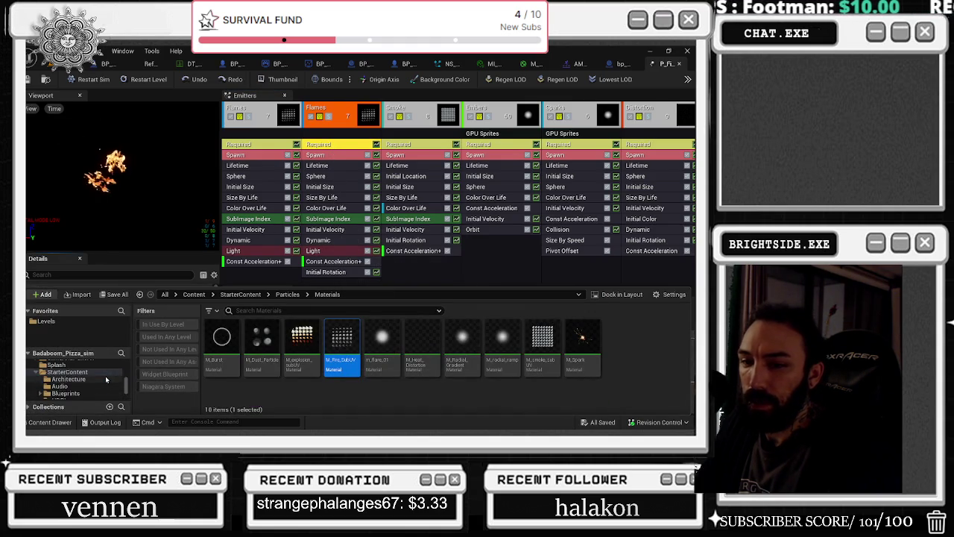
scroll(105, 380, up, 1)
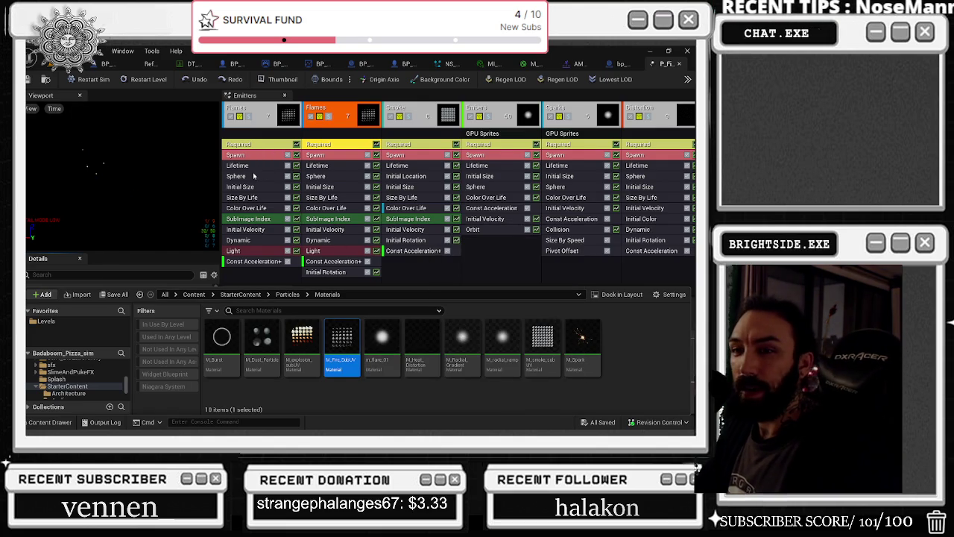
click(678, 64)
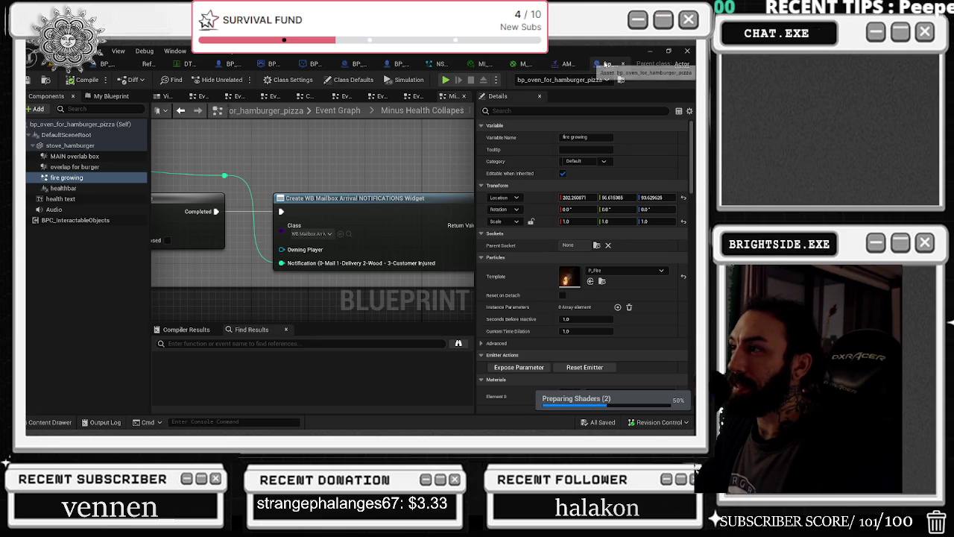
click(624, 64)
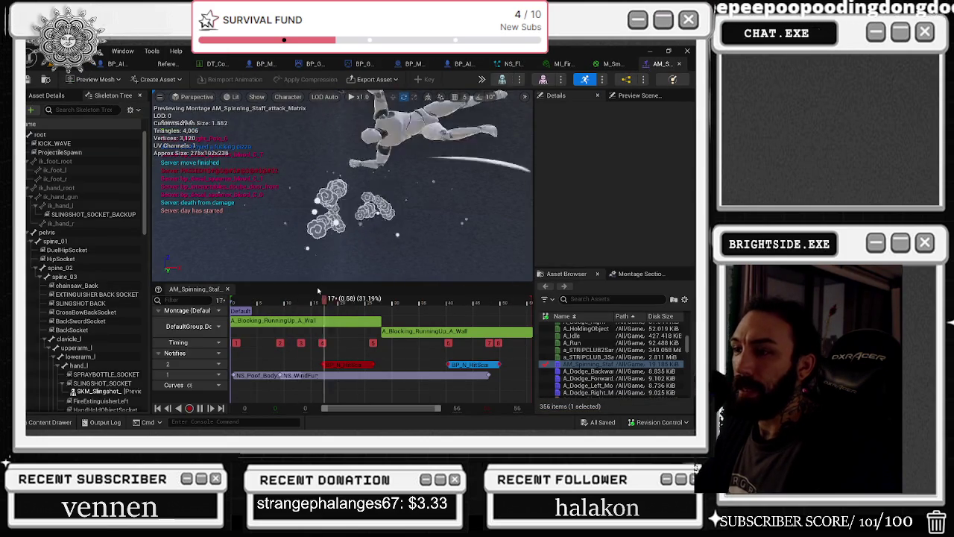
Open NS_WindFury from its notify in the AM_Spinning_Staff montage timeline.
click(366, 377)
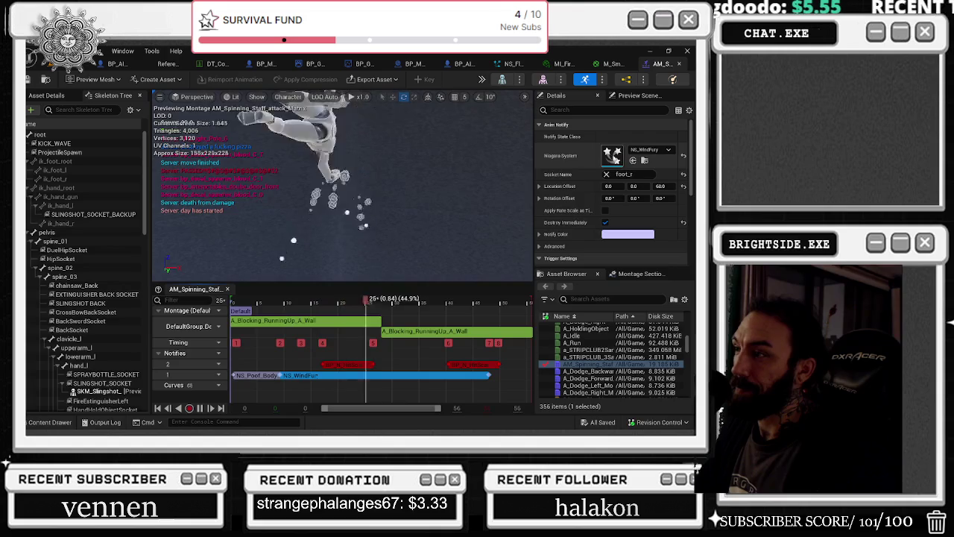
double_click(611, 157)
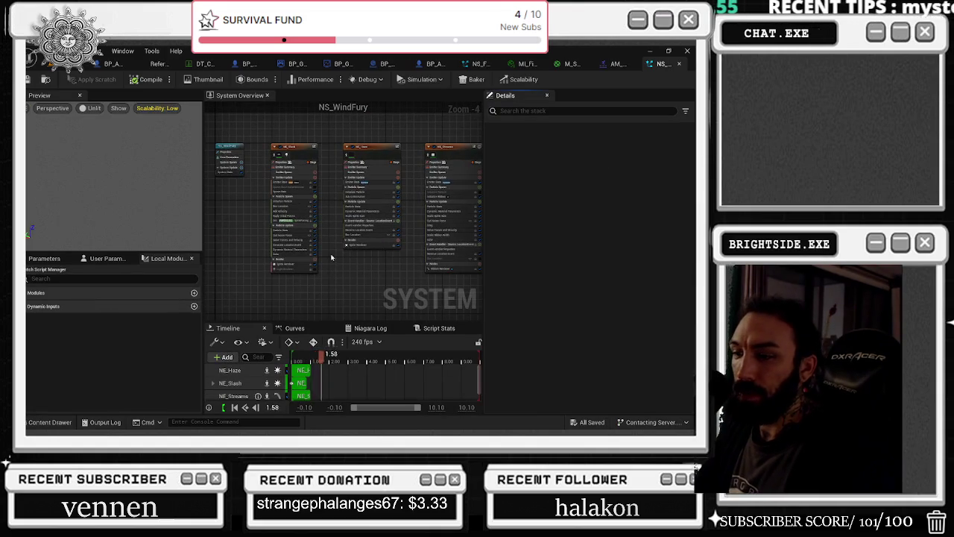
Filter the emitter stack for 'shad' and uncheck Cast Shadows on NE_Haze, checking NE_Streams too.
scroll(296, 151, up, 2)
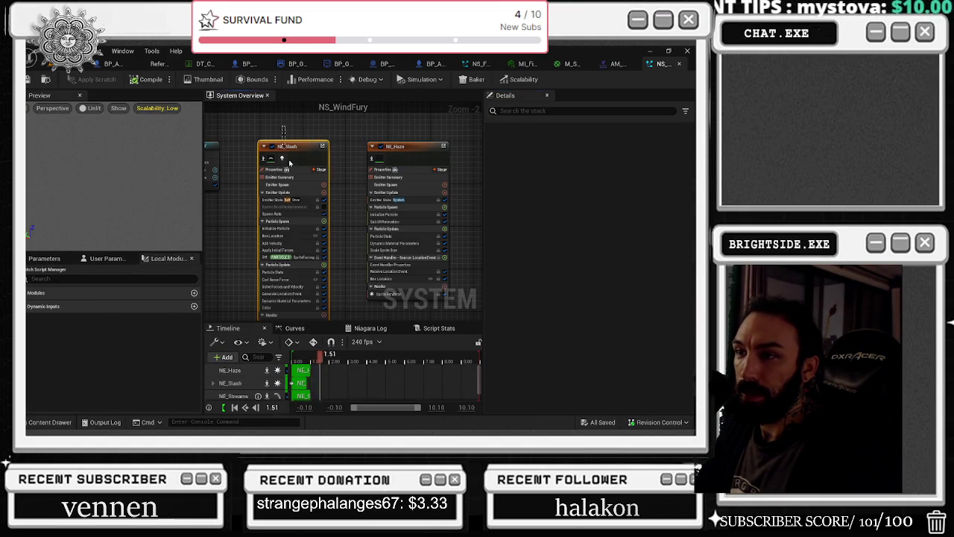
click(287, 147)
click(537, 132)
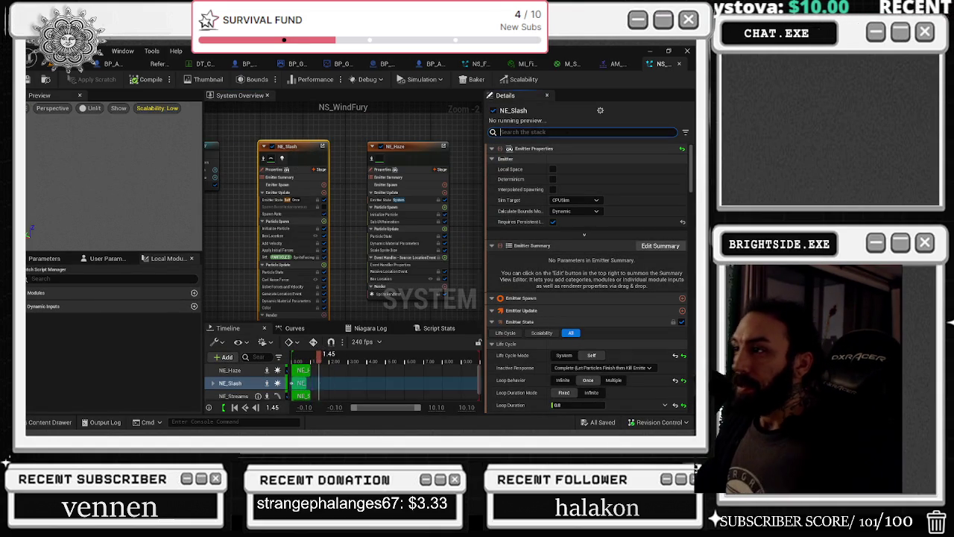
text(shad)
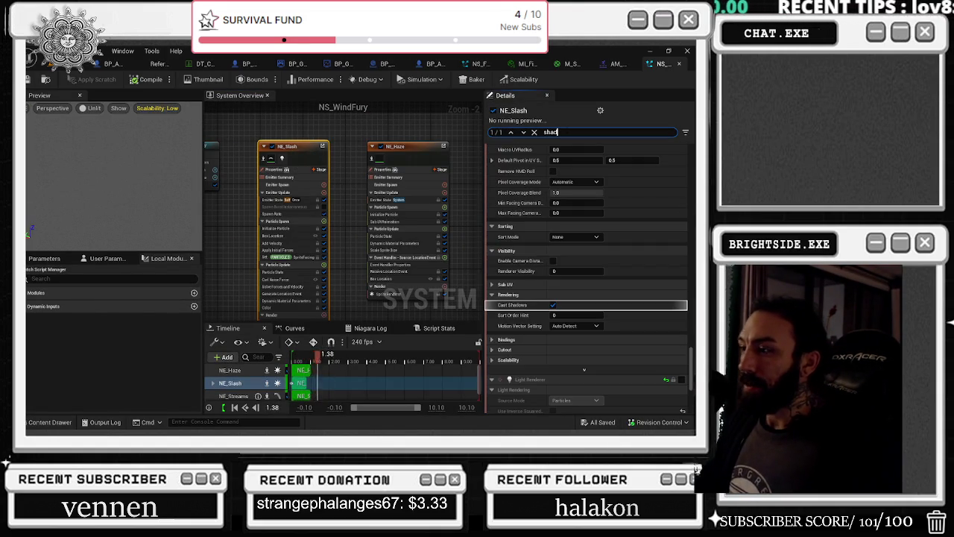
click(399, 146)
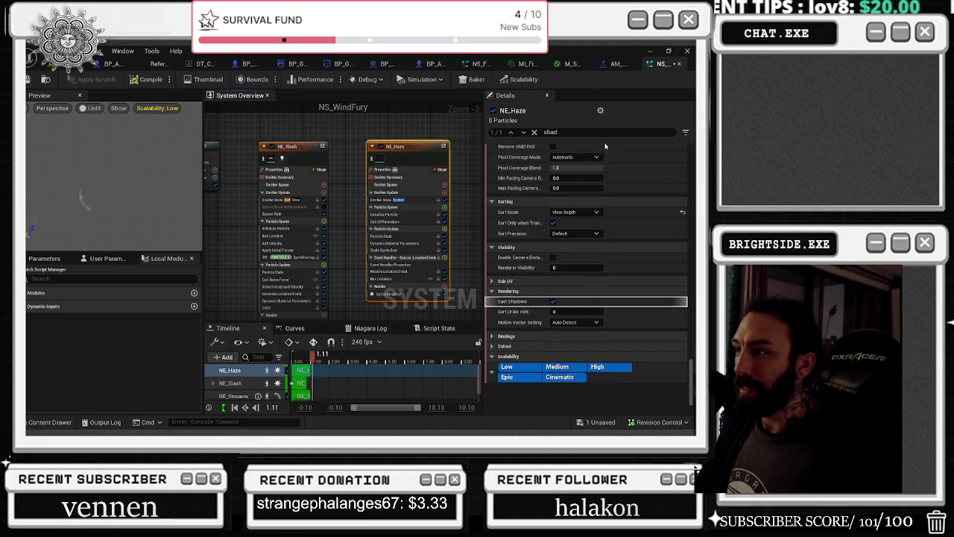
click(556, 301)
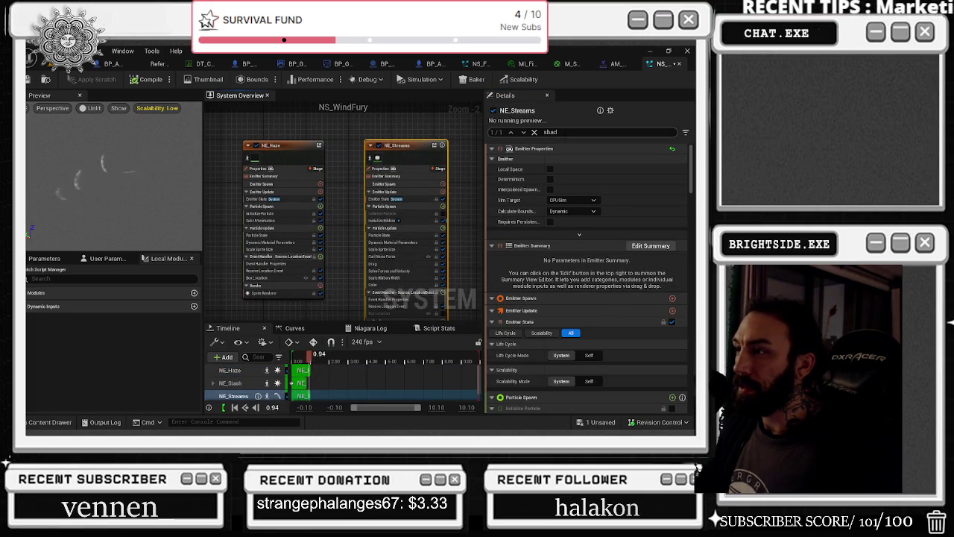
scroll(623, 336, down, 10)
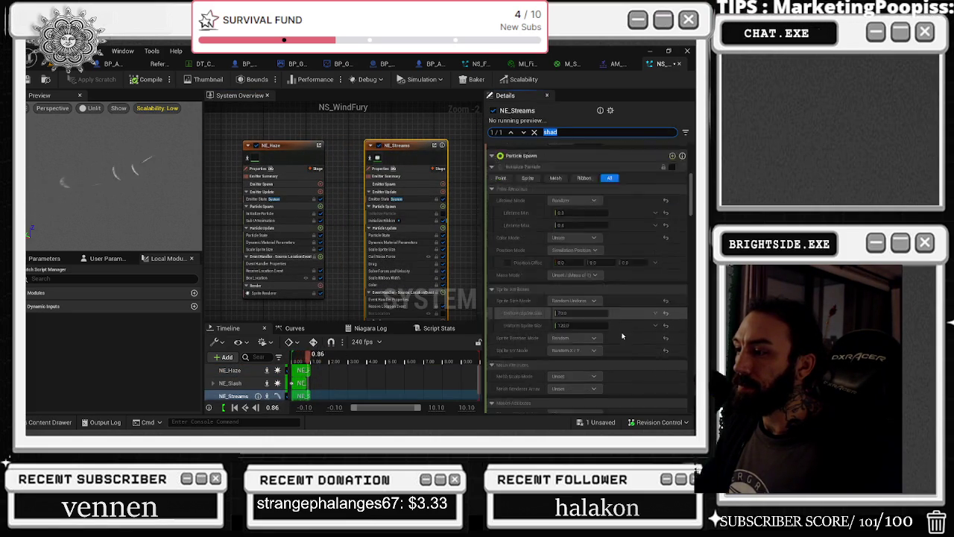
scroll(622, 333, down, 8)
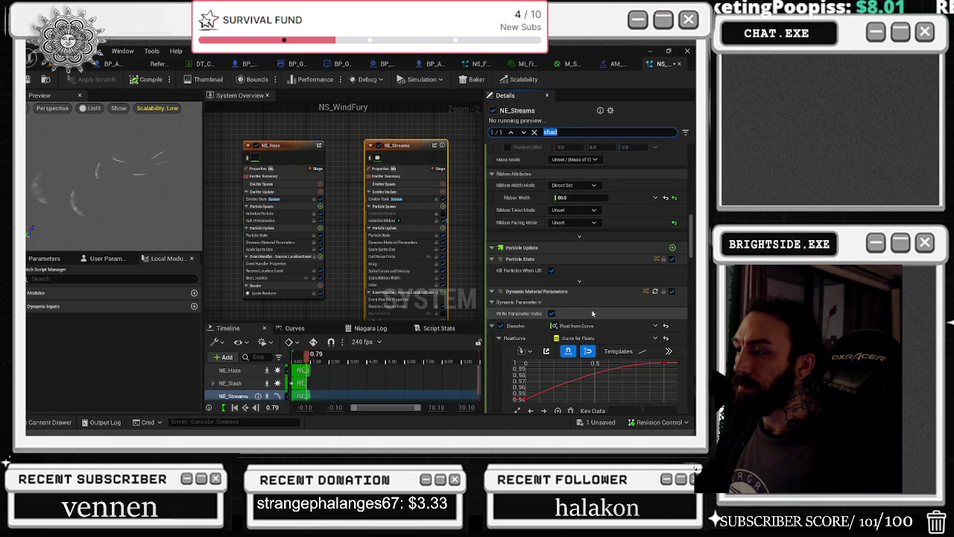
scroll(569, 316, down, 2)
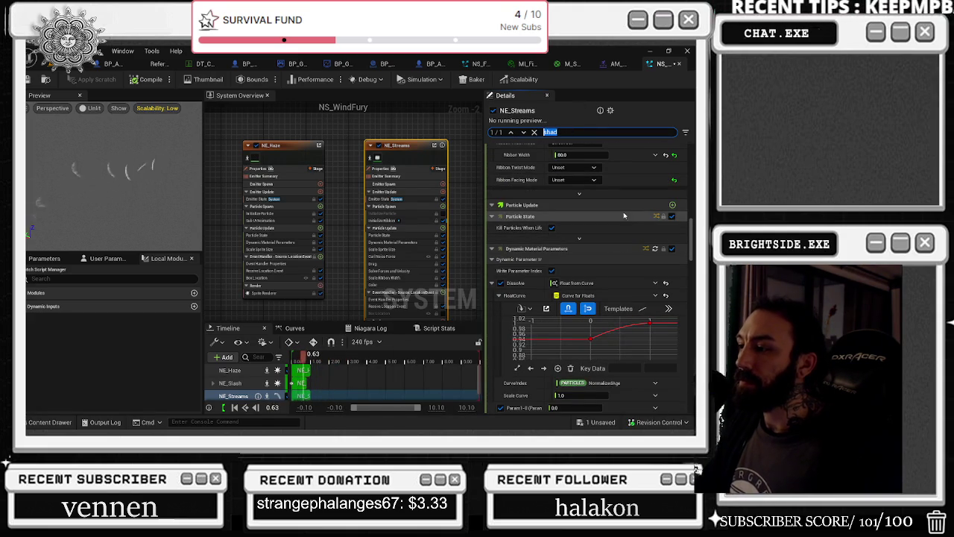
click(283, 146)
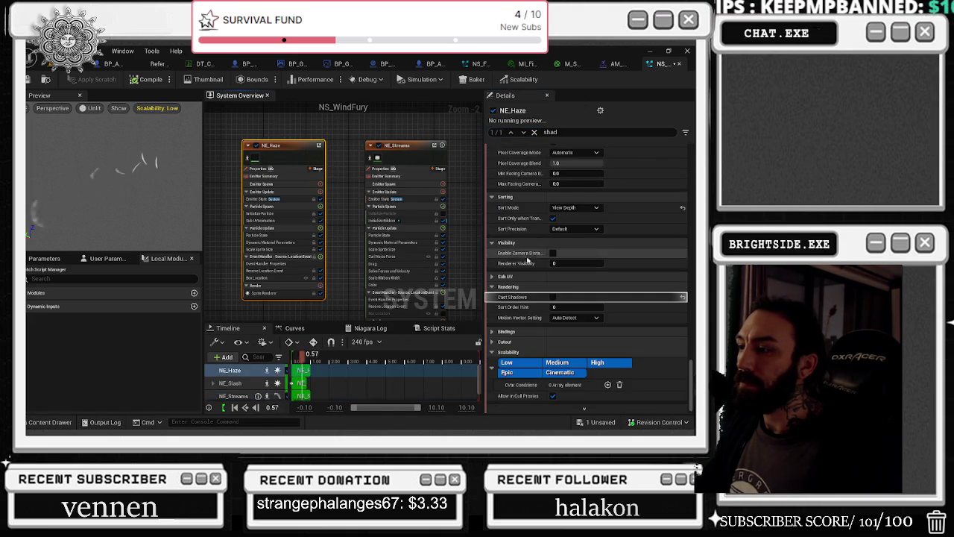
click(414, 146)
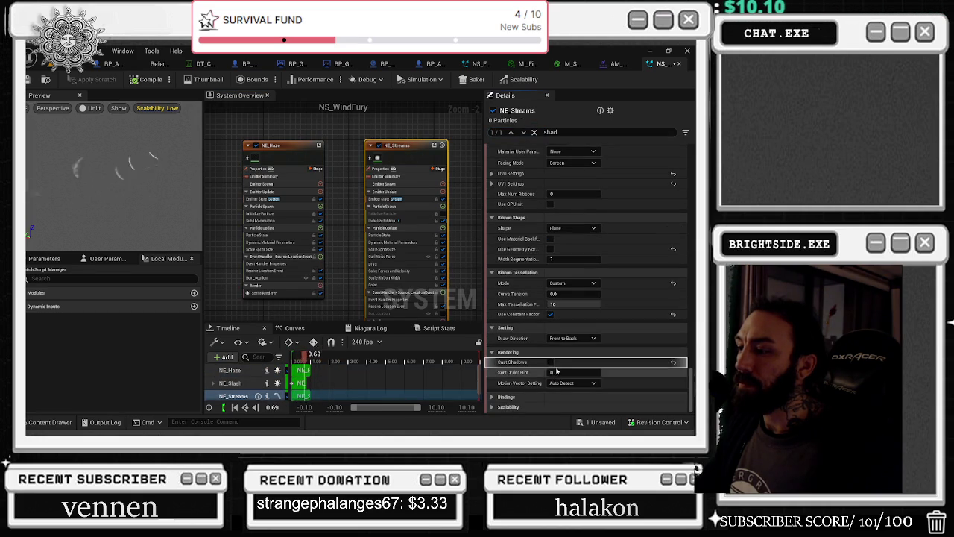
Preview NS_WindFury with NE_Haze and NE_Slash each disabled, then re-enable both.
drag(237, 150, 312, 162)
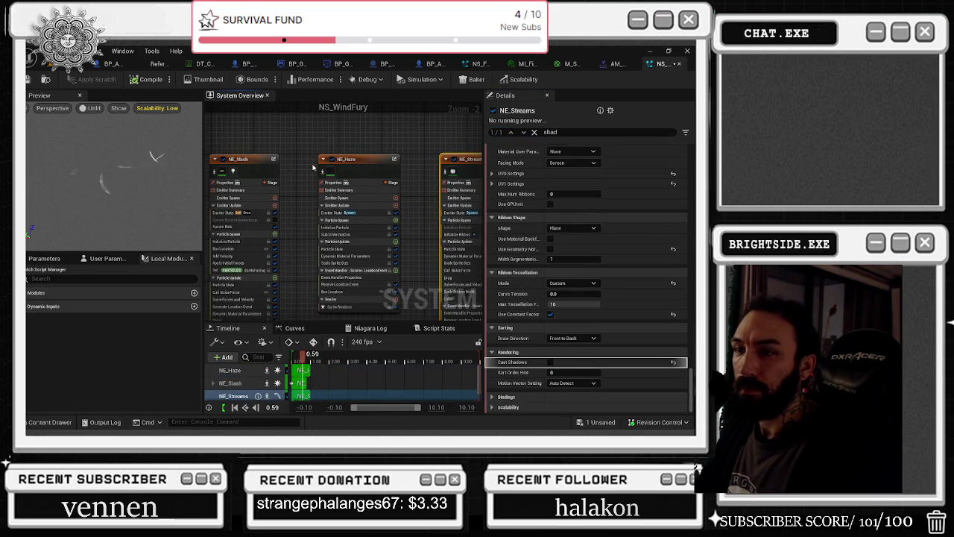
scroll(314, 163, down, 1)
click(340, 181)
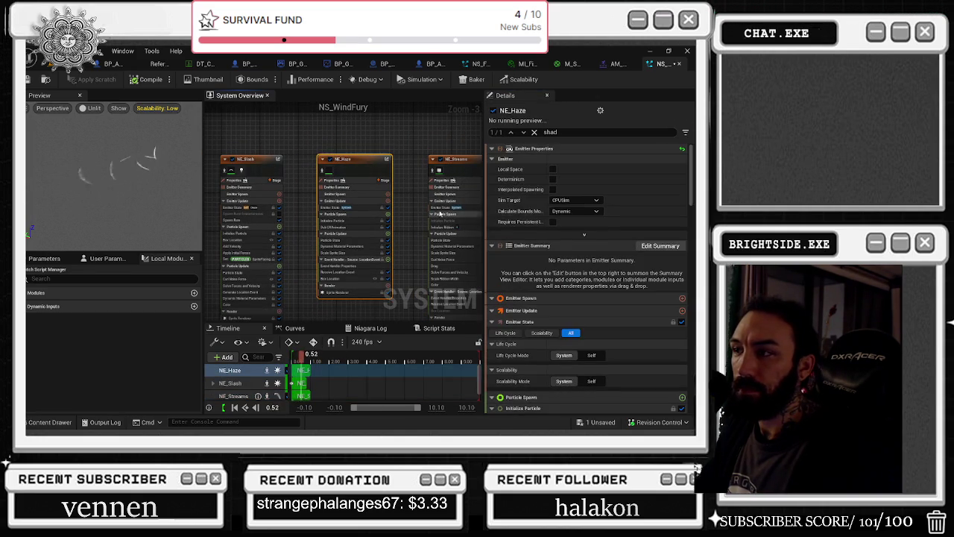
click(331, 160)
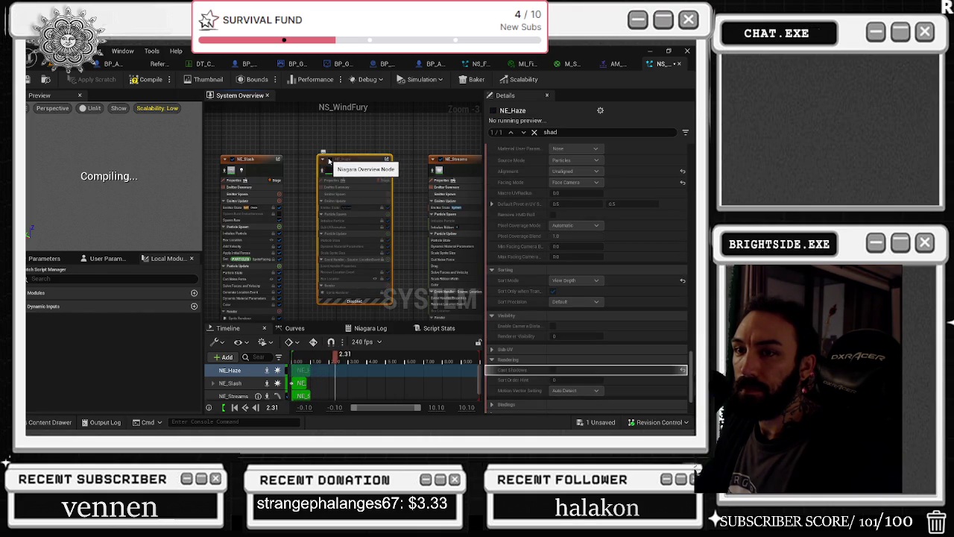
click(329, 159)
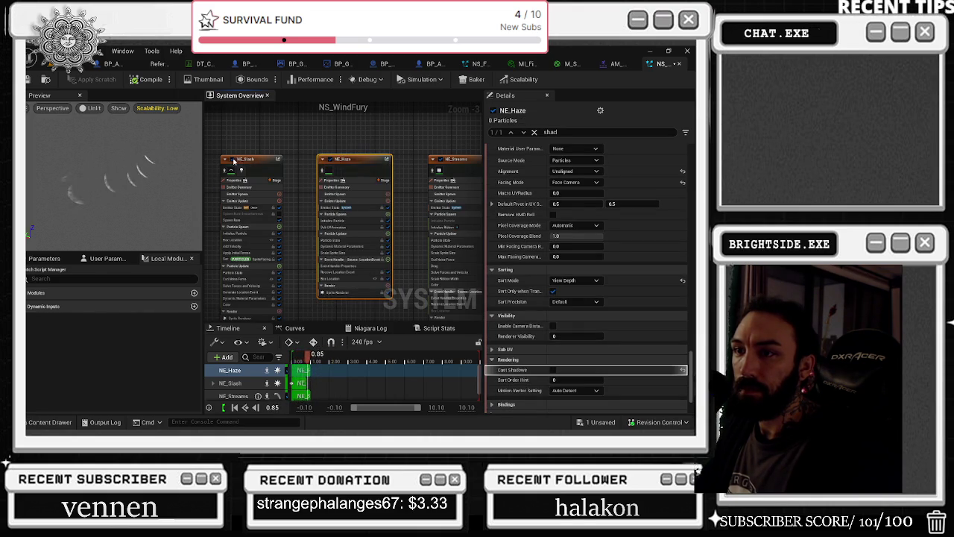
click(232, 159)
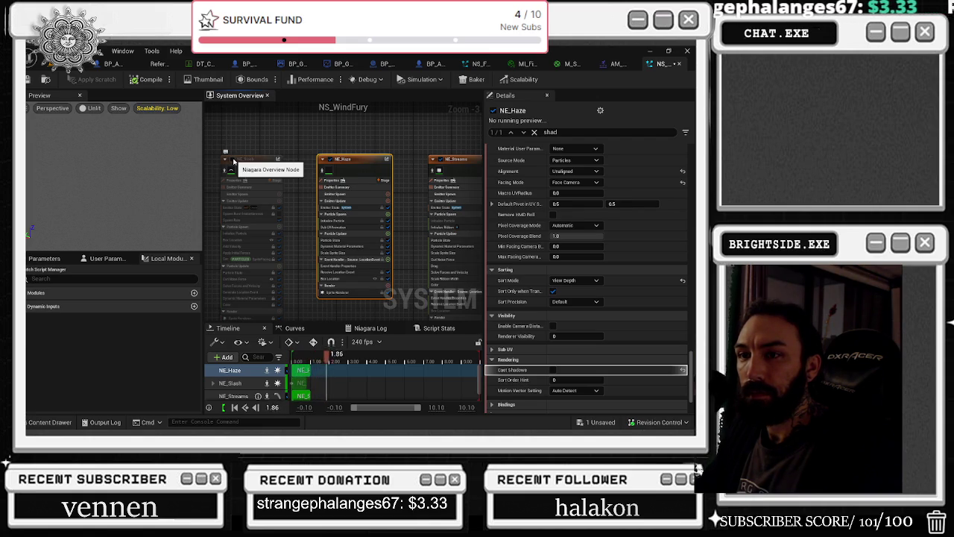
click(232, 159)
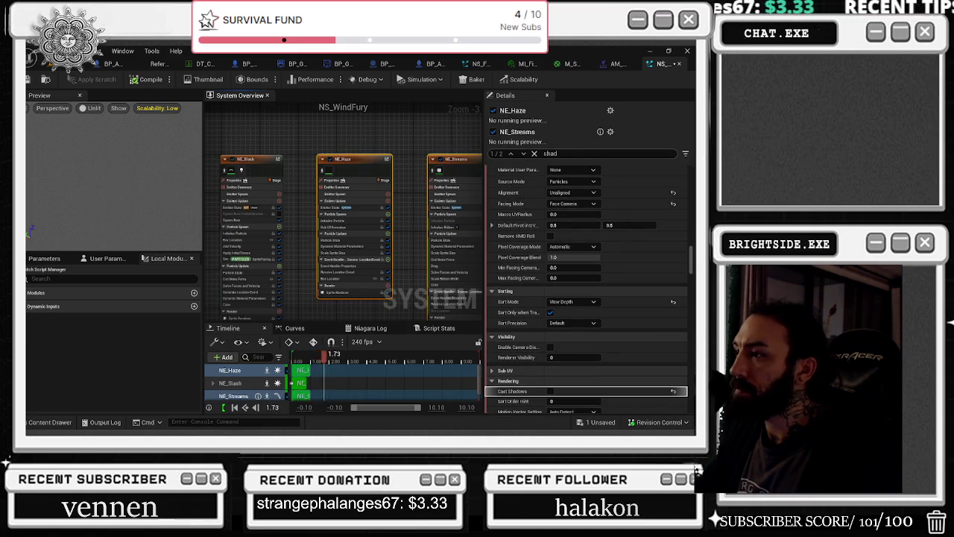
Review the emitter's Scalability platform overrides, then save and close NS_WindFury.
click(534, 153)
scroll(691, 384, down, 10)
scroll(692, 384, down, 10)
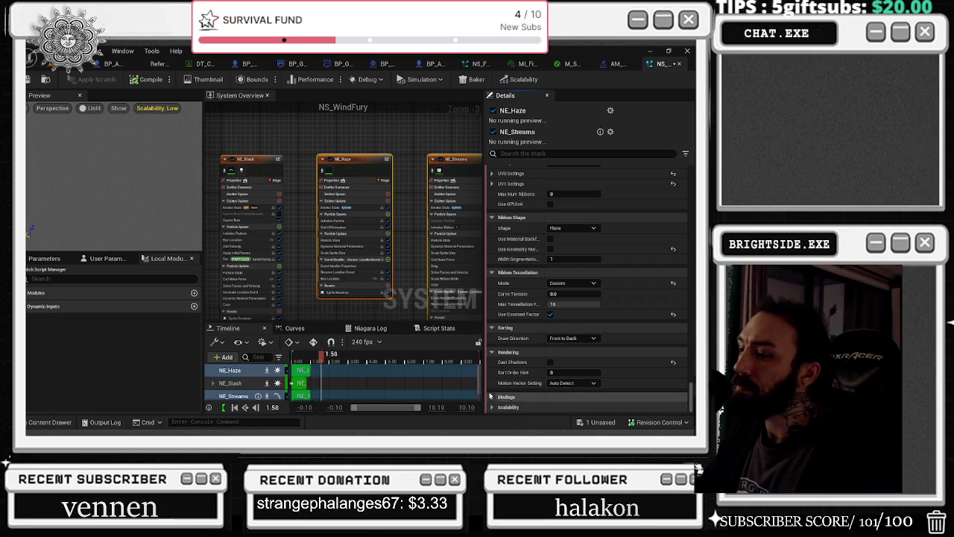
click(491, 407)
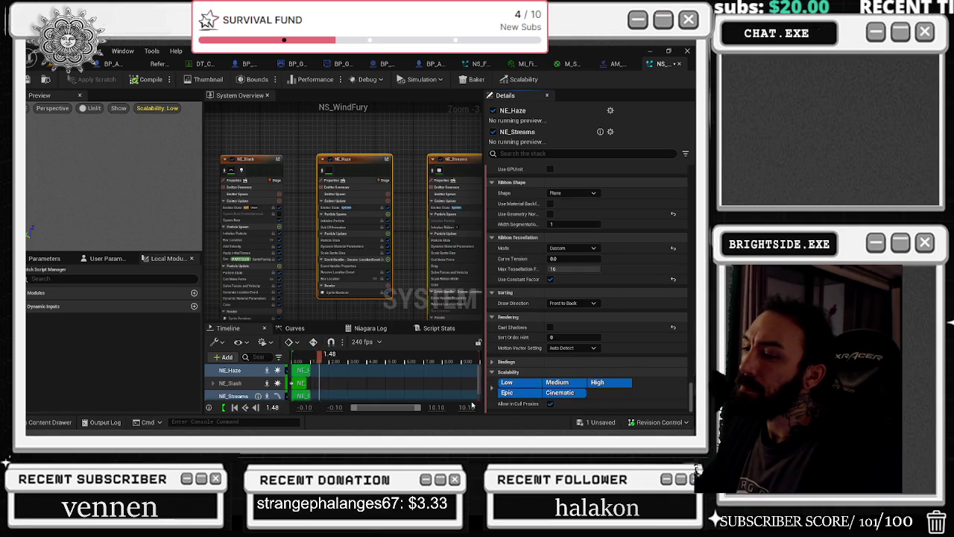
click(539, 383)
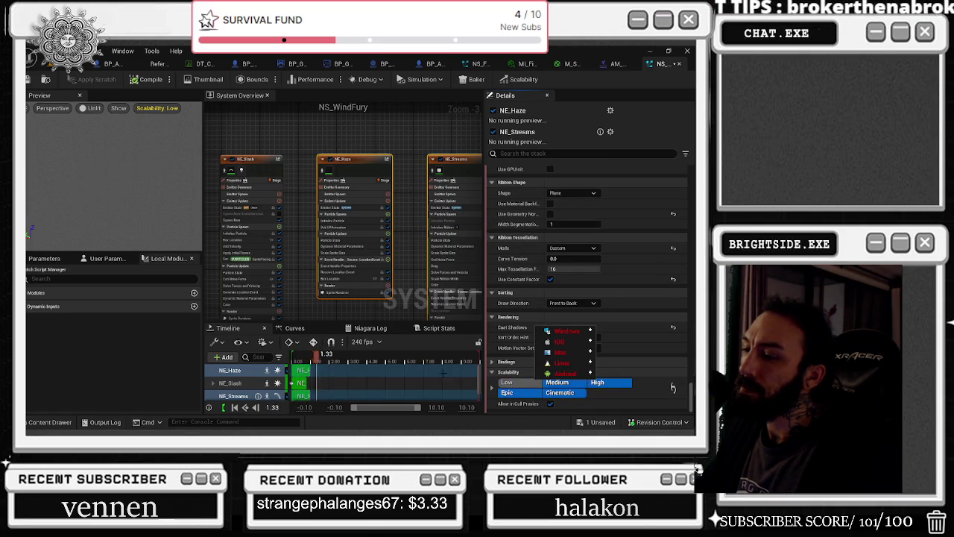
click(30, 79)
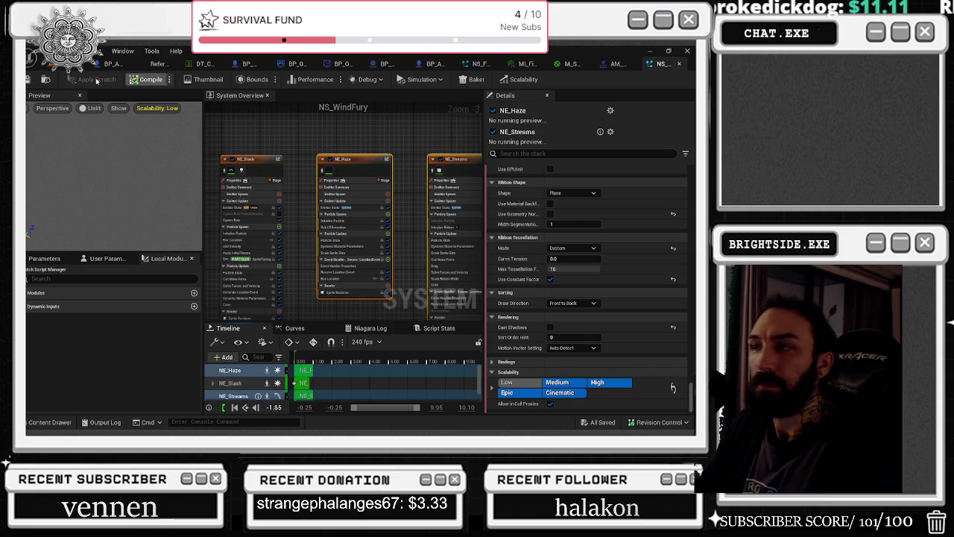
click(679, 65)
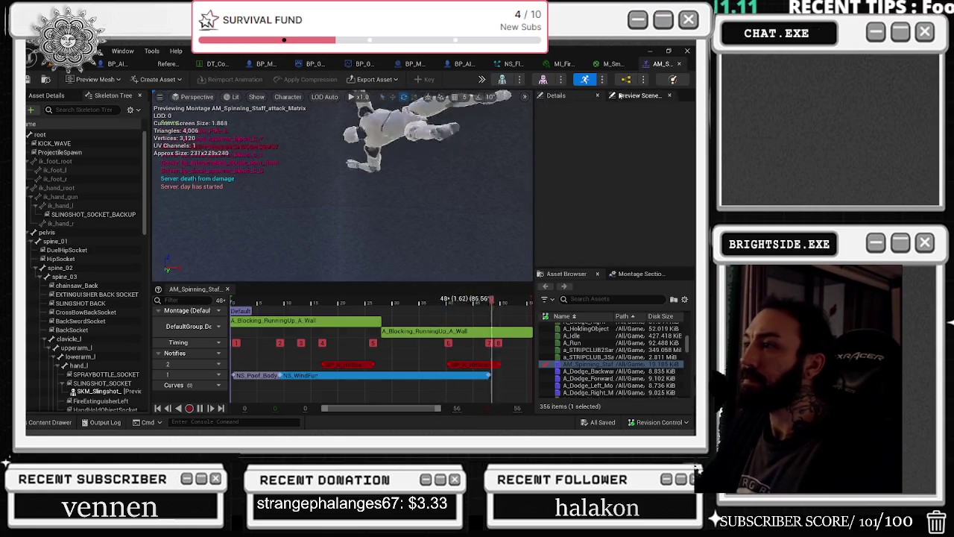
Reopen NS_WindFury, close the montage and M_Smoke editors, and bring up the oven Blueprint.
click(403, 374)
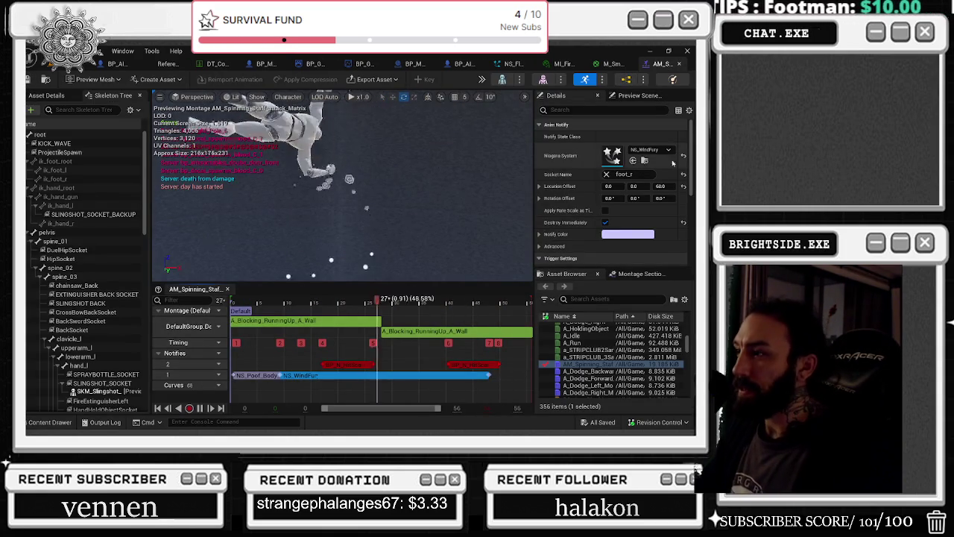
double_click(612, 155)
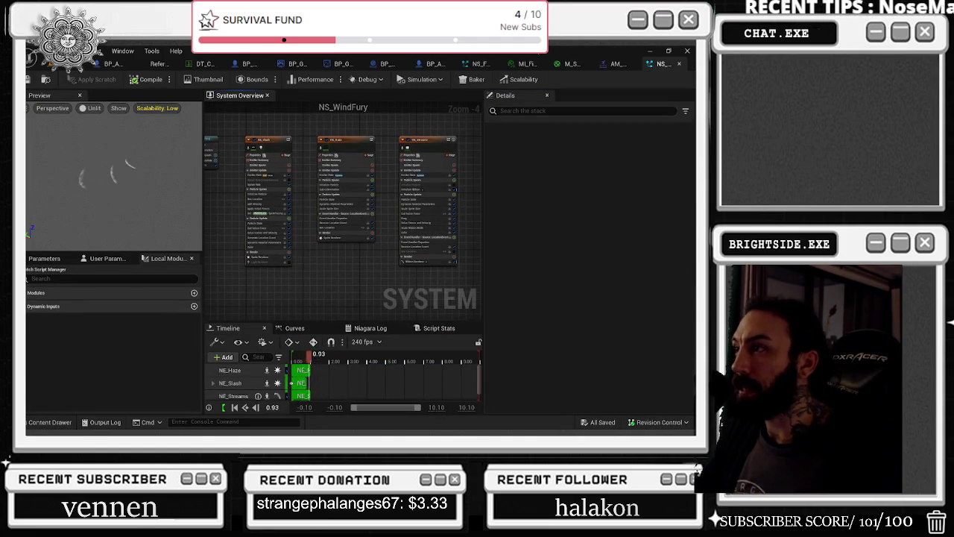
click(618, 63)
click(634, 64)
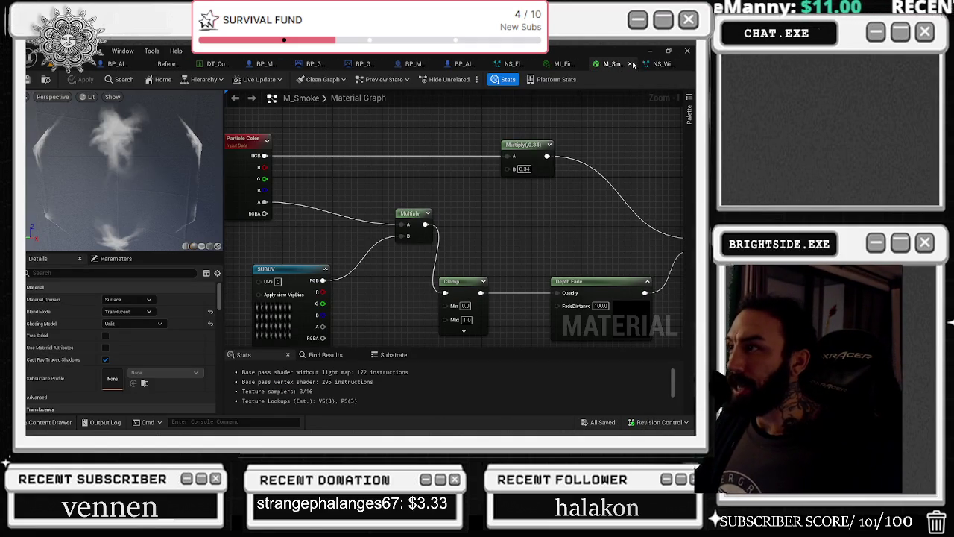
click(629, 64)
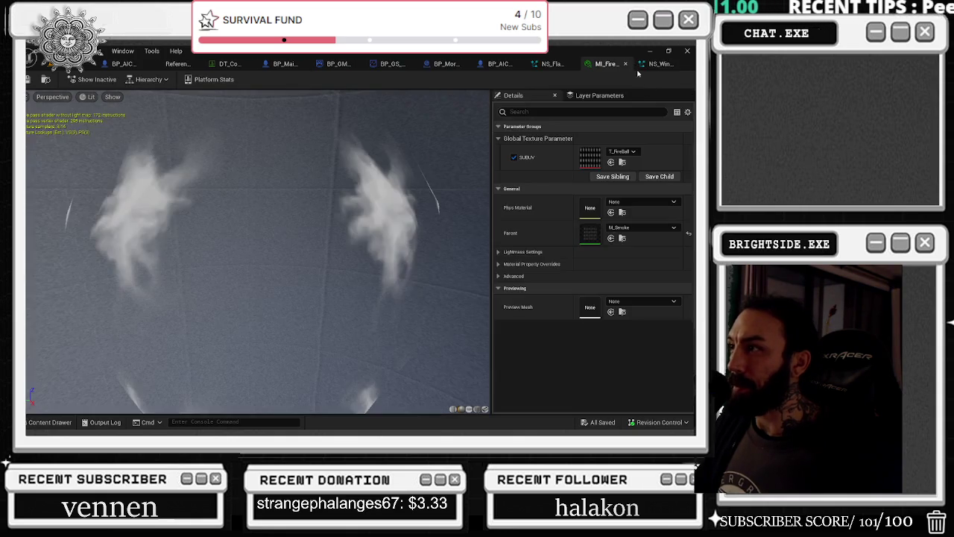
click(656, 64)
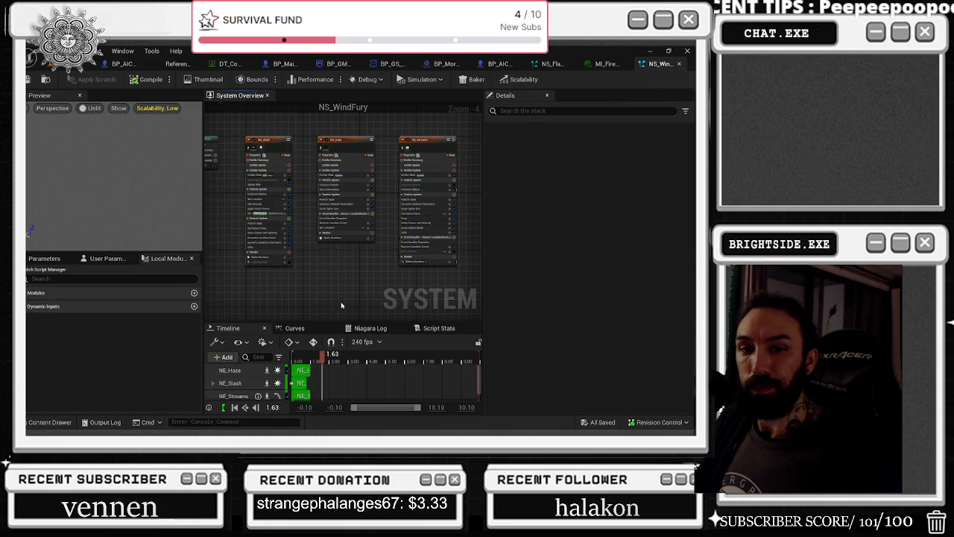
key(alt+Tab)
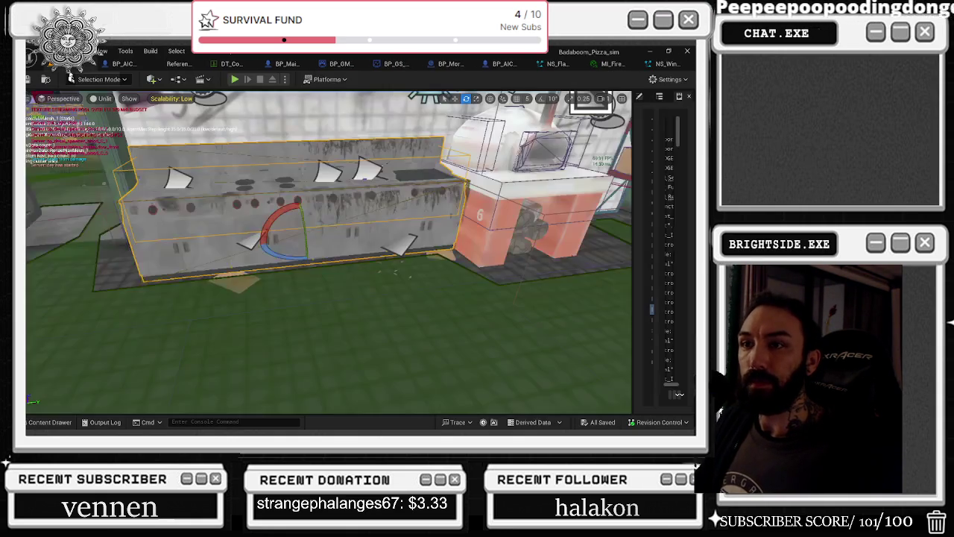
key(alt+Tab)
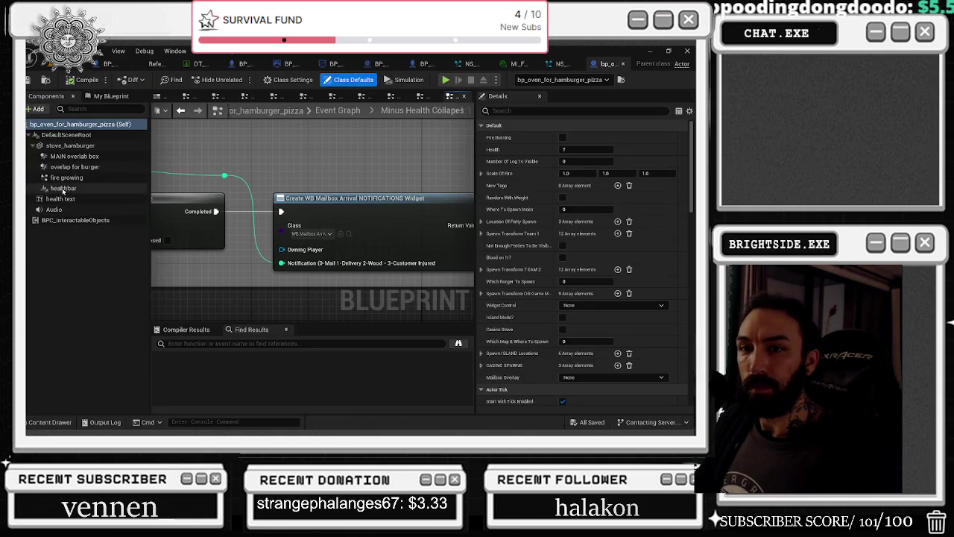
Filter the fire growing component's details for 'shadow', close the oven Blueprint, and view MI_Fireball.
click(66, 177)
click(606, 109)
text(shadow)
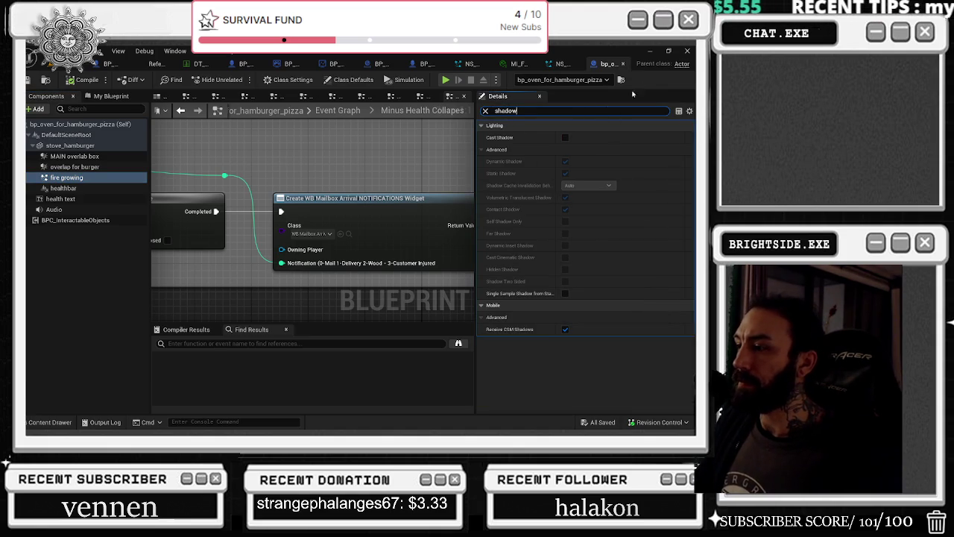
click(623, 64)
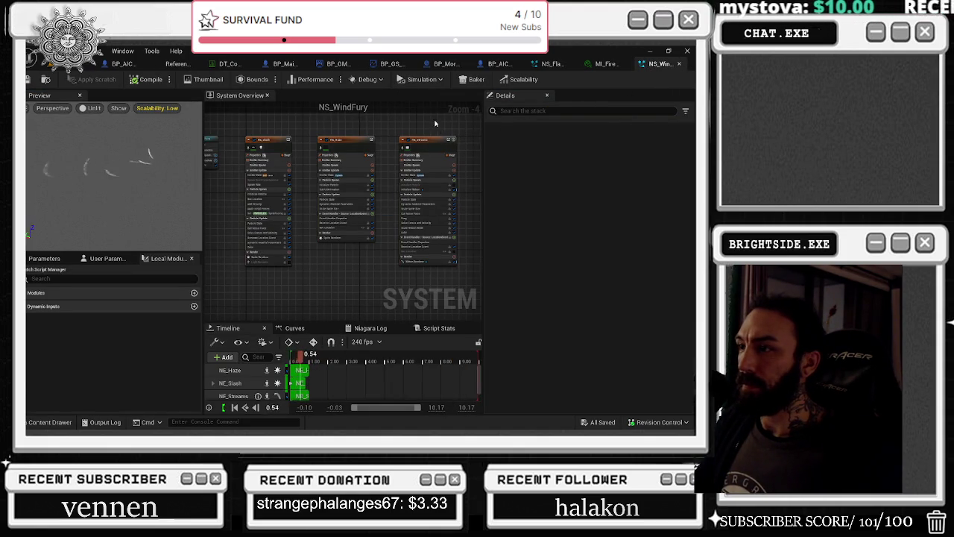
key(ctrl+space)
click(613, 64)
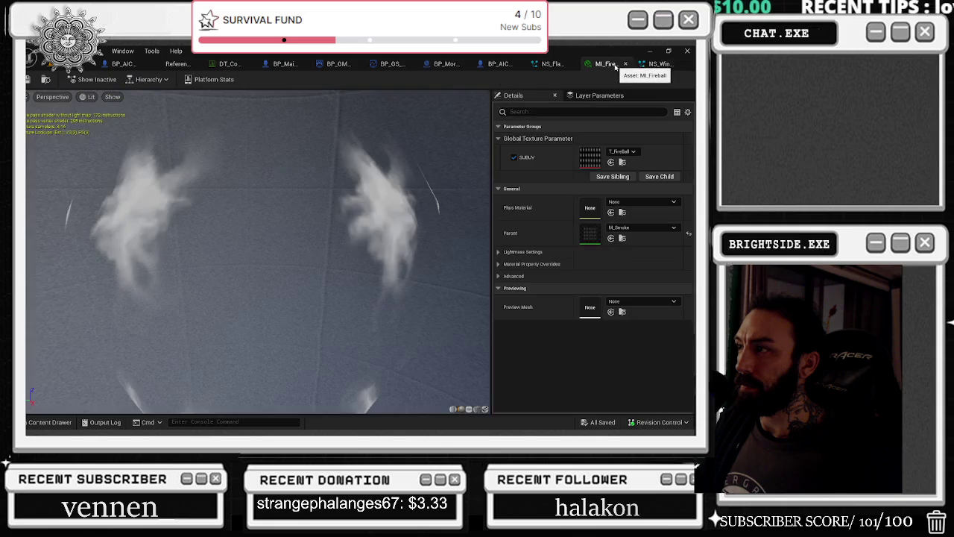
Close MI_Fireball, inspect NS_Flame_Trail's NE_SimpleBurst emitter, and close NS_Flame_Trail.
click(625, 64)
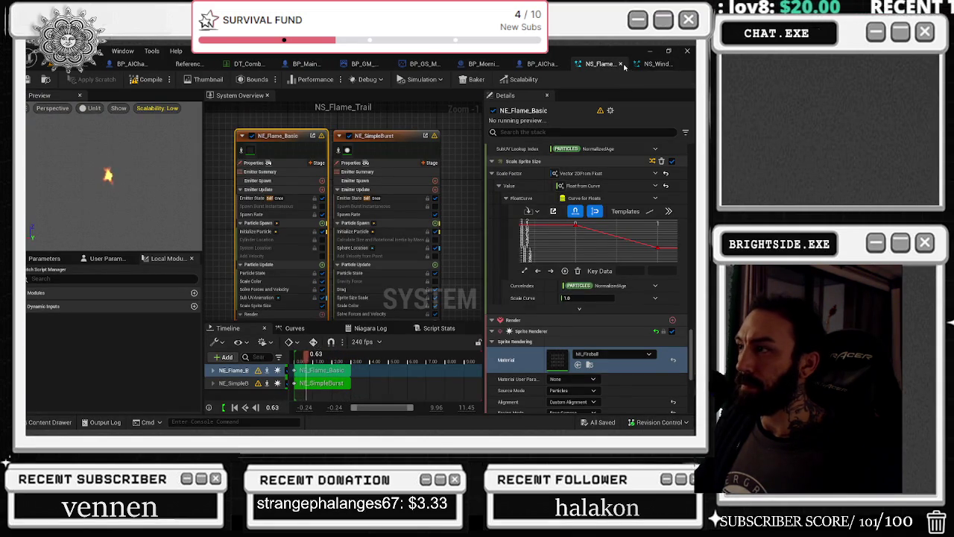
click(381, 135)
scroll(564, 336, up, 2)
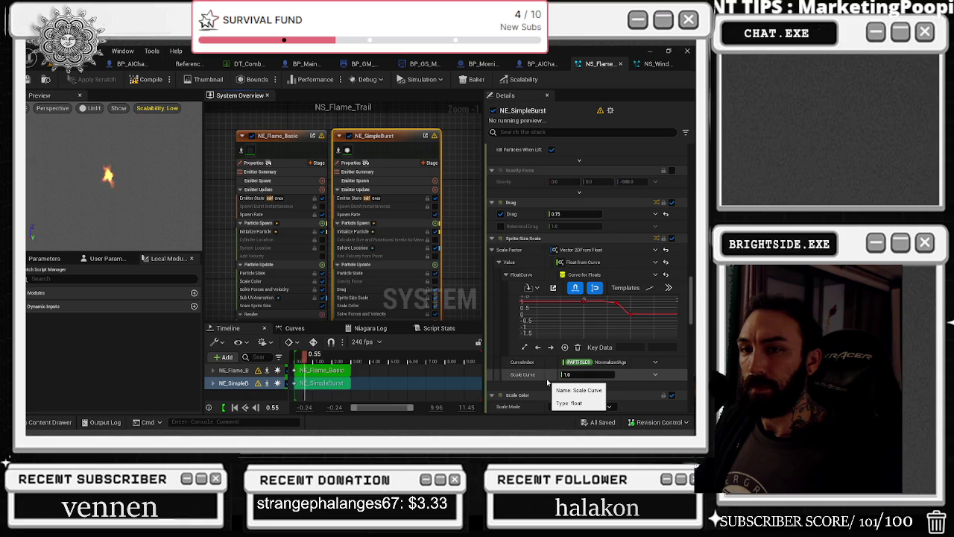
scroll(547, 383, down, 3)
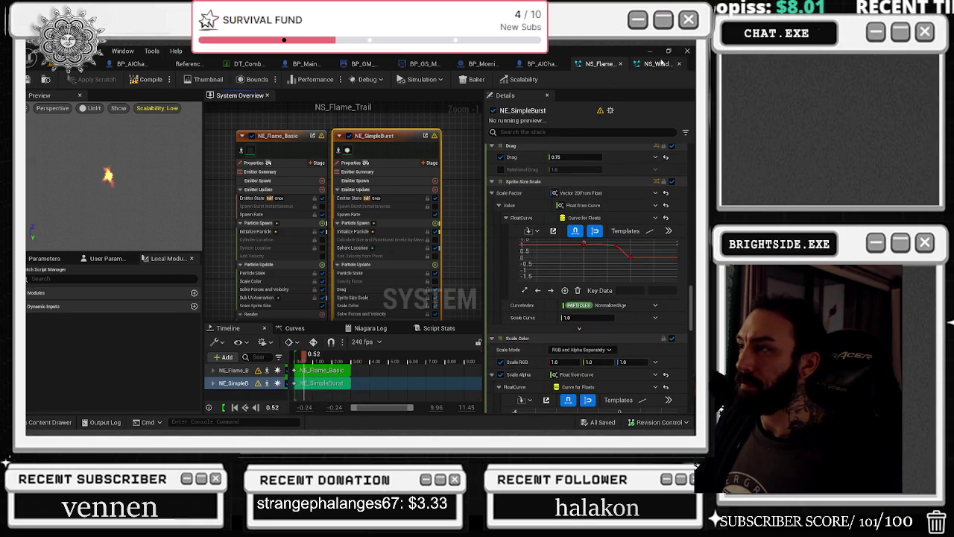
click(619, 64)
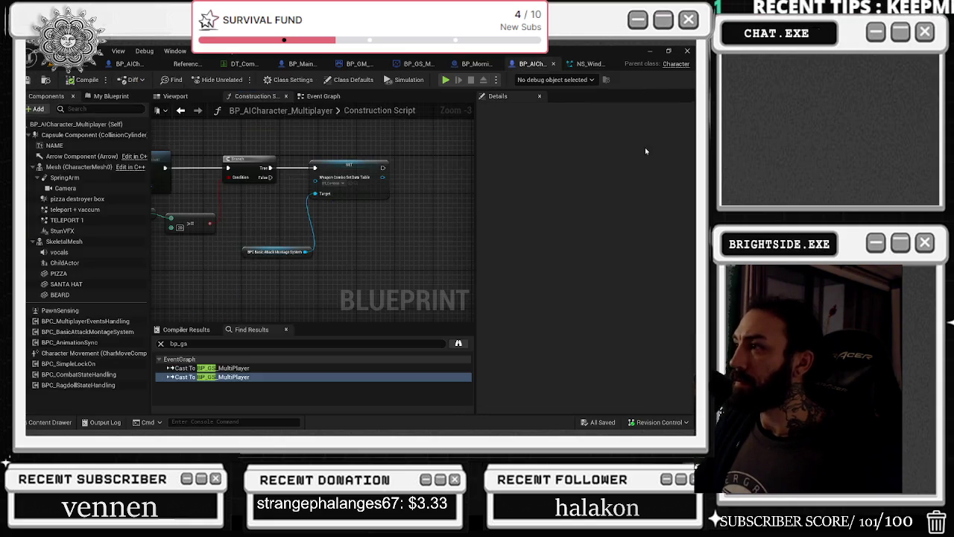
Bring up the BP_GS_MultiPlayer GameState Blueprint and start filtering its My Blueprint members.
click(590, 64)
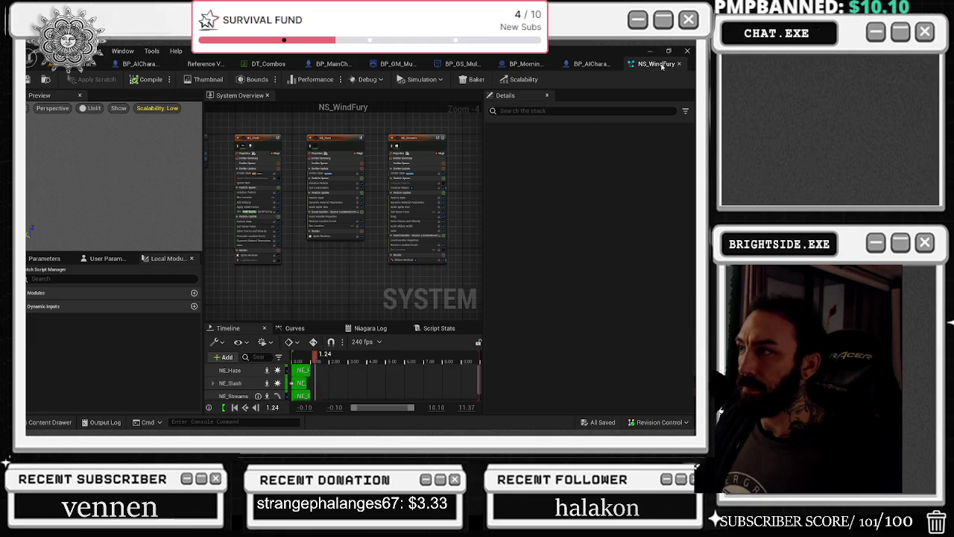
key(ctrl+space)
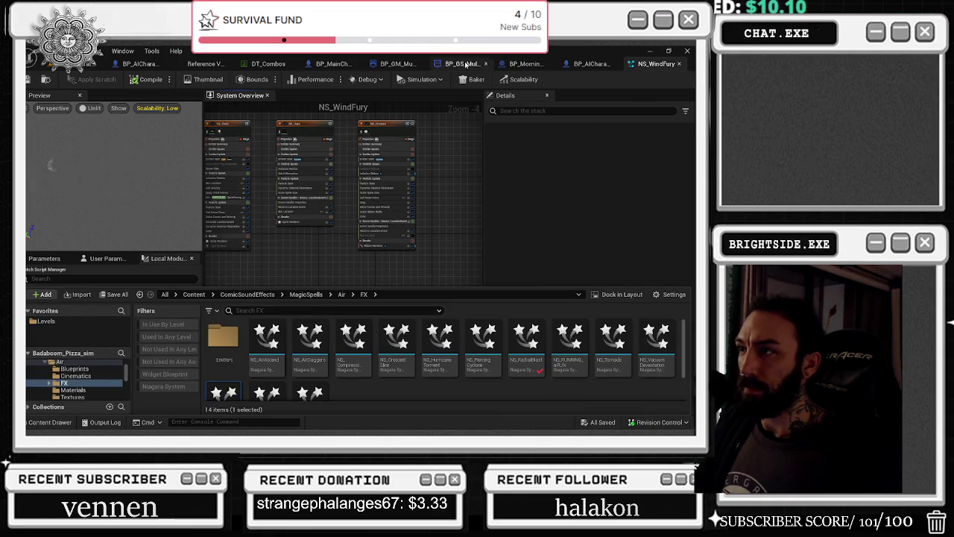
click(462, 64)
click(82, 110)
Filter members to WAVE LEVEL, change its default from 25 to 0, then save and compile BP_GS_MultiPlayer.
text(w)
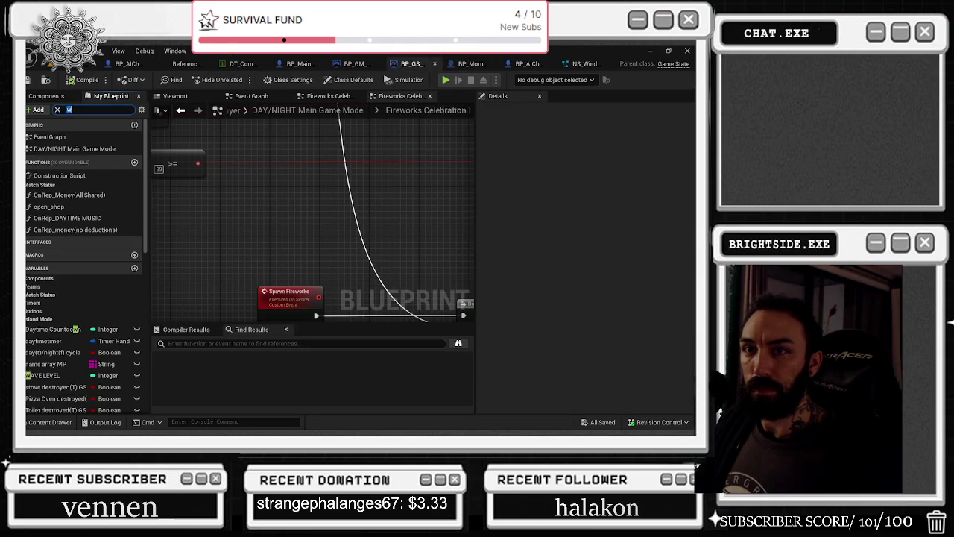
key(ctrl+a)
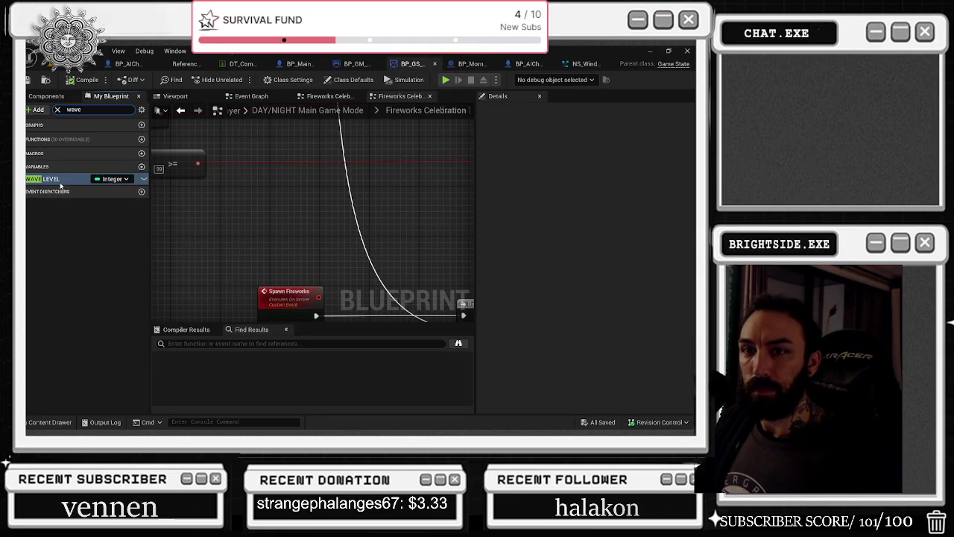
click(64, 180)
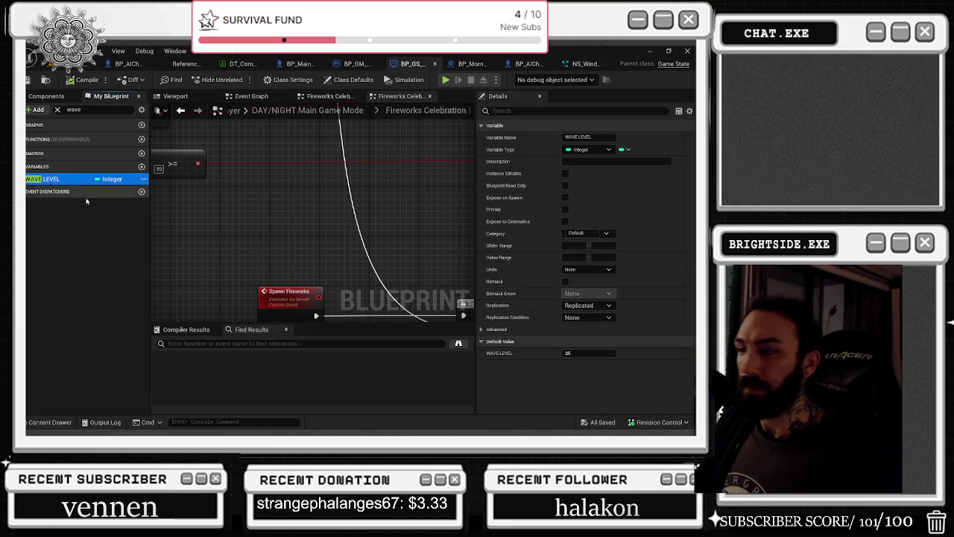
click(589, 353)
text(0)
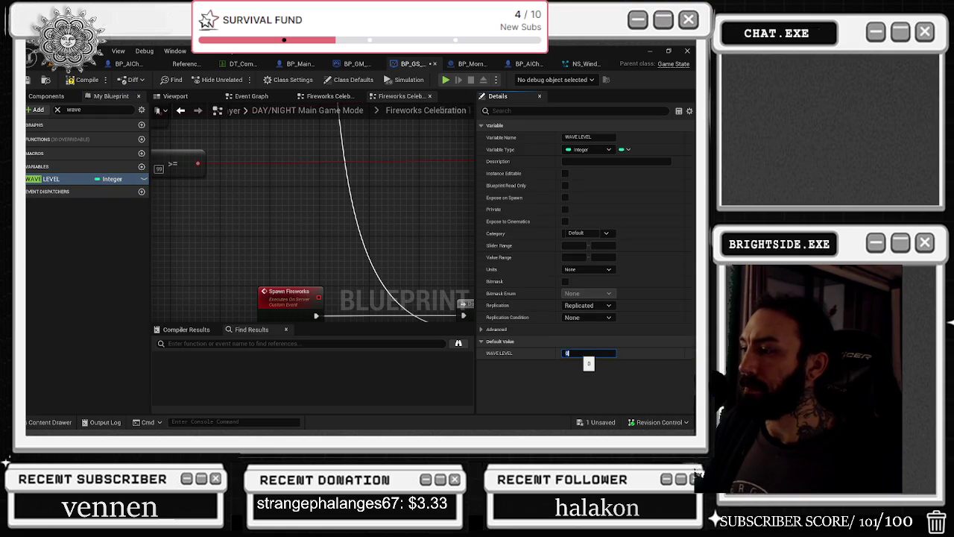
click(598, 424)
click(424, 339)
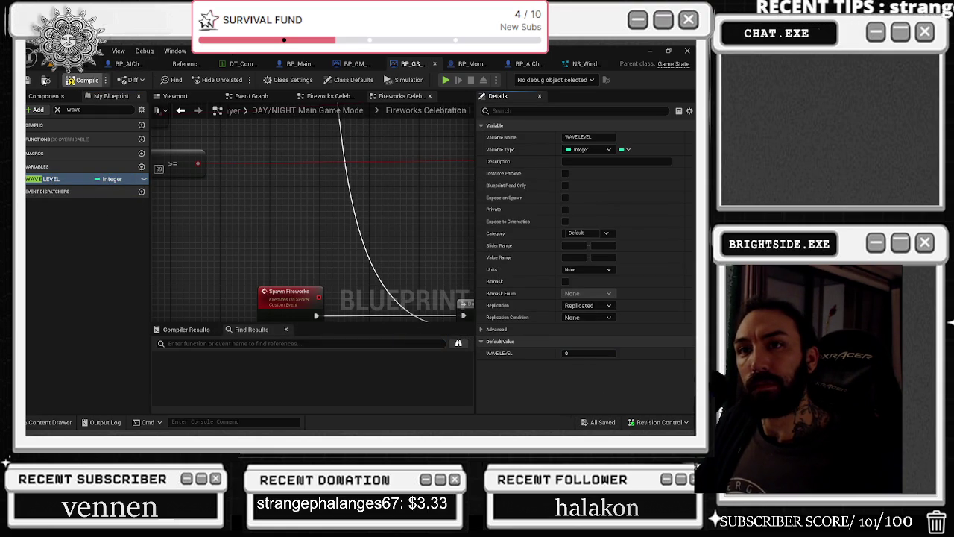
click(83, 80)
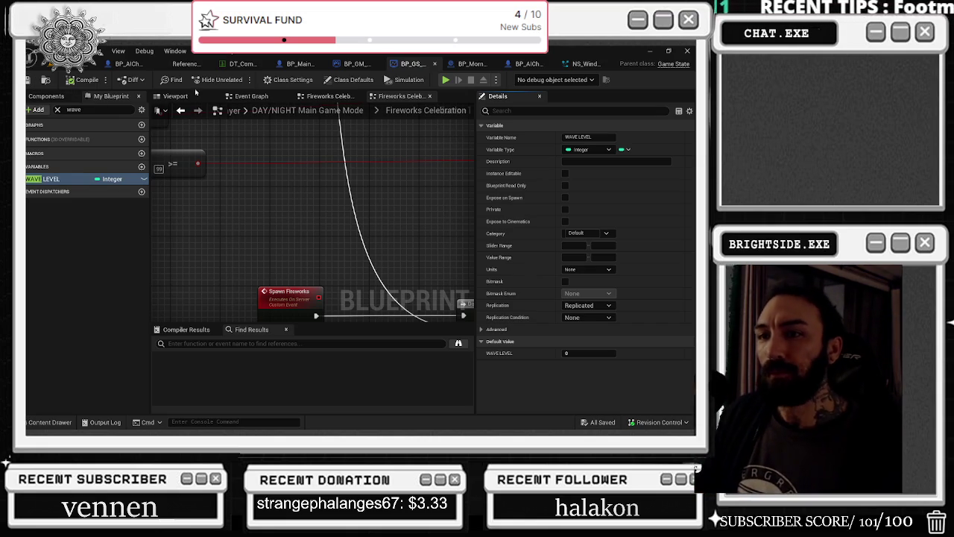
scroll(264, 177, down, 4)
Nudge the >= 30 comparison node upward and shift the >= 40 node further right.
scroll(269, 225, up, 2)
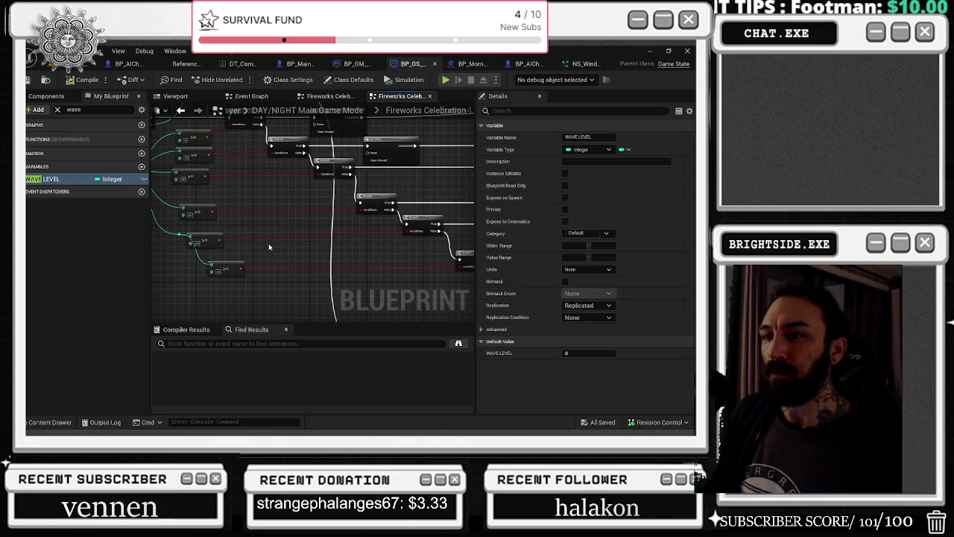
click(310, 258)
drag(323, 236, 323, 231)
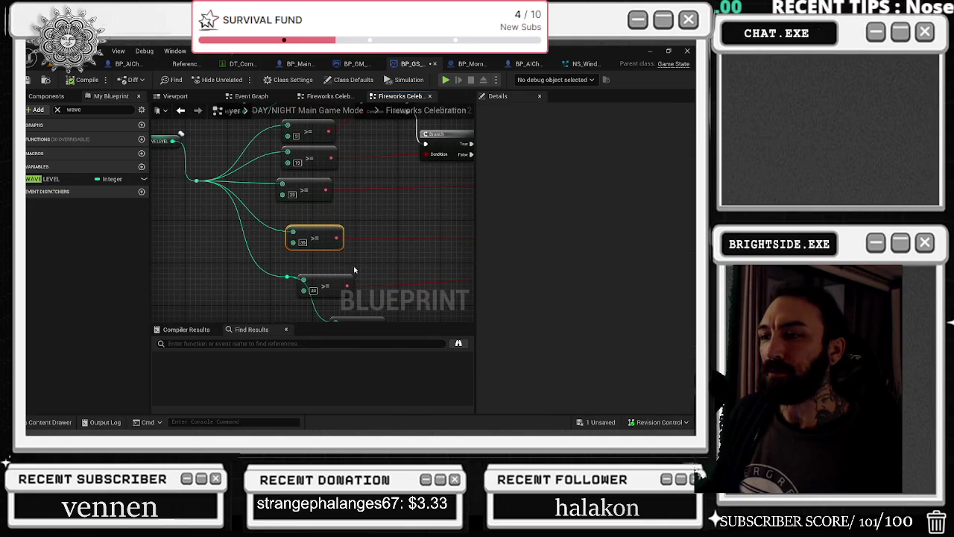
drag(315, 282, 367, 283)
Pan the graph to check the WAVE LEVEL getter wiring into the >= comparisons and Branch nodes.
scroll(373, 239, down, 1)
mouse_move(372, 193)
mouse_down()
mouse_move(359, 299)
mouse_move(403, 378)
mouse_move(407, 320)
mouse_move(418, 305)
mouse_up()
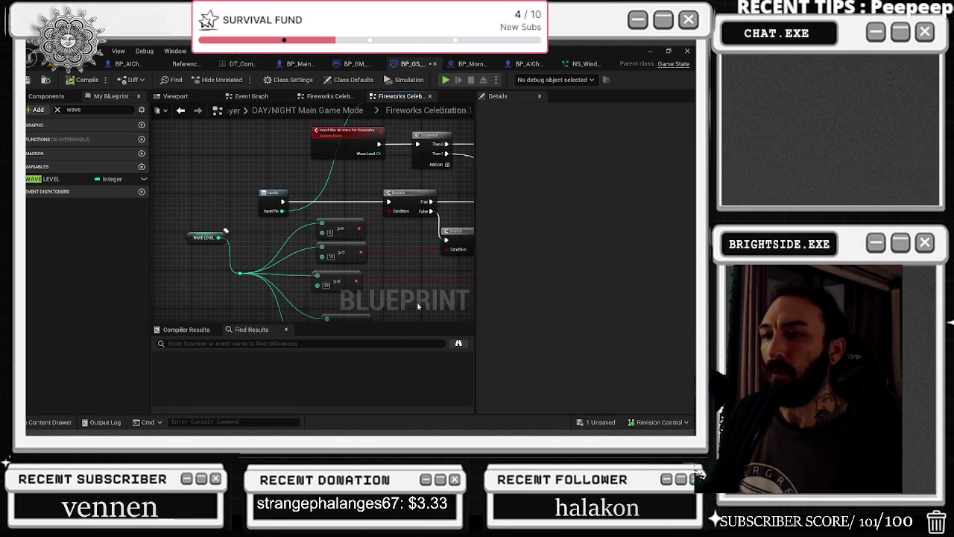
click(208, 239)
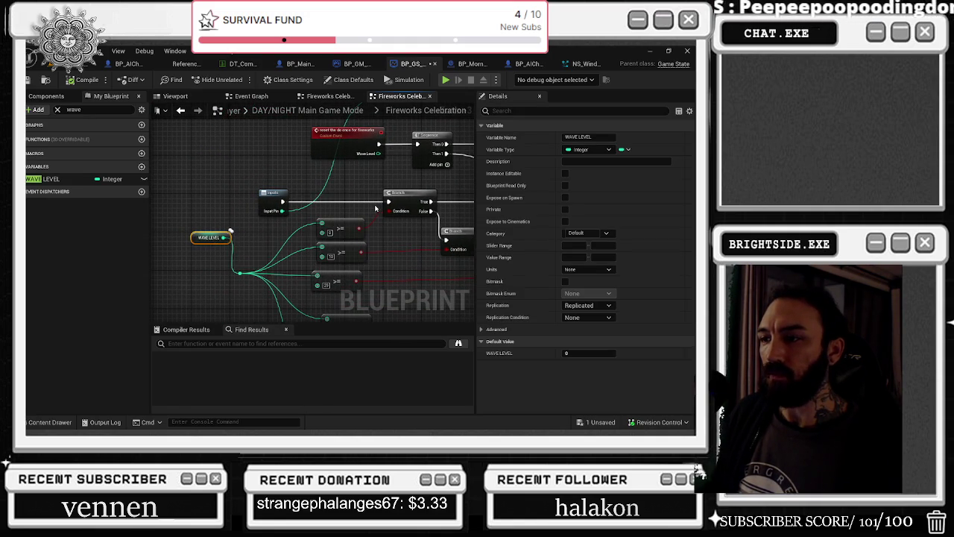
click(351, 224)
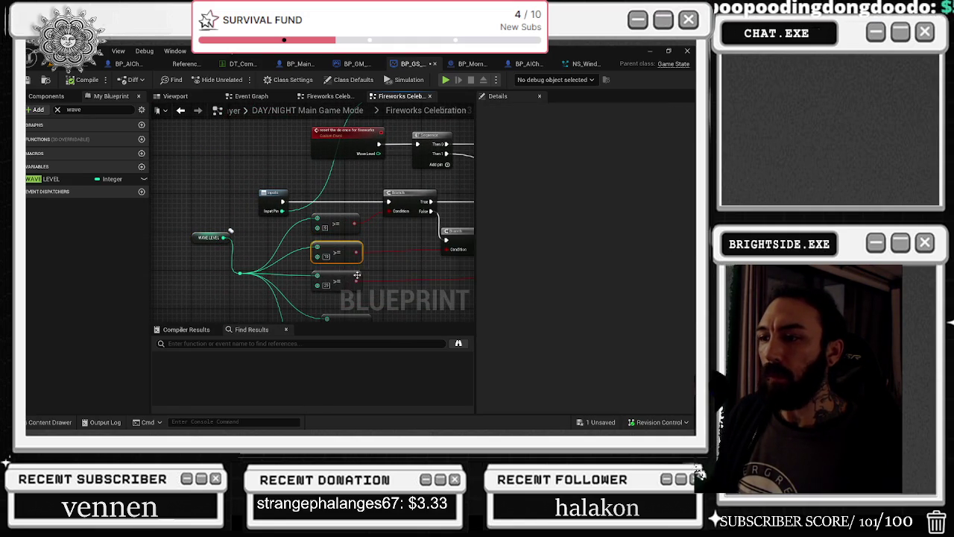
drag(388, 254, 410, 198)
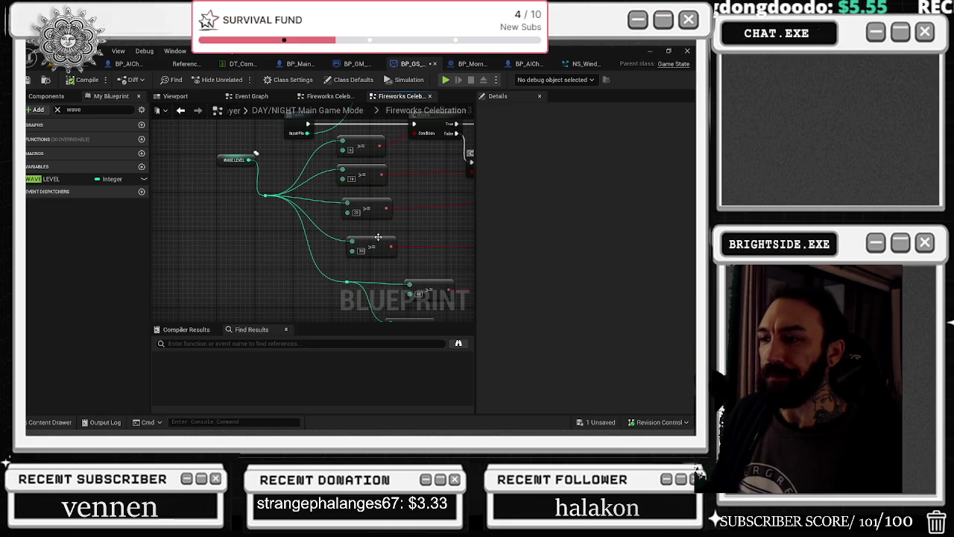
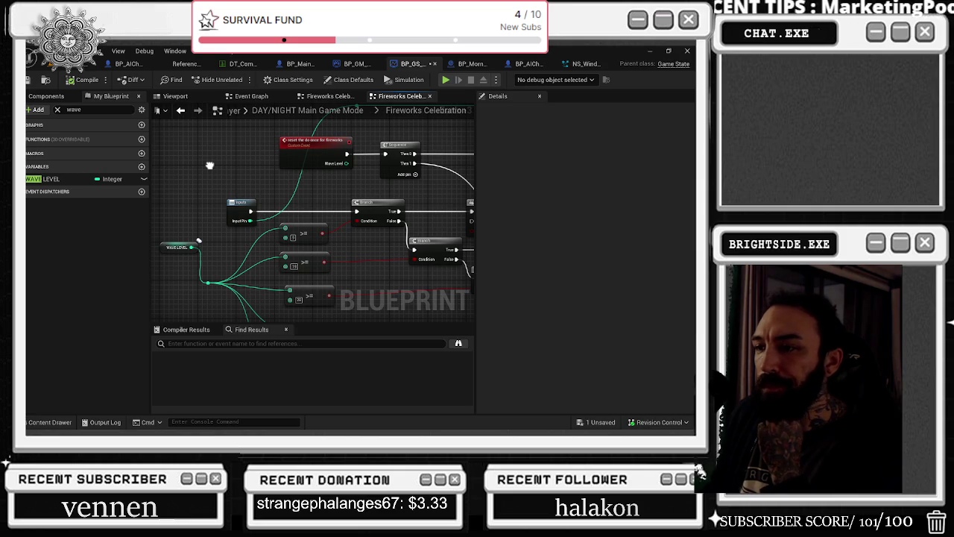
Review the BP_GS wave-level logic, then save and close the game state blueprint.
drag(208, 164, 85, 202)
click(50, 179)
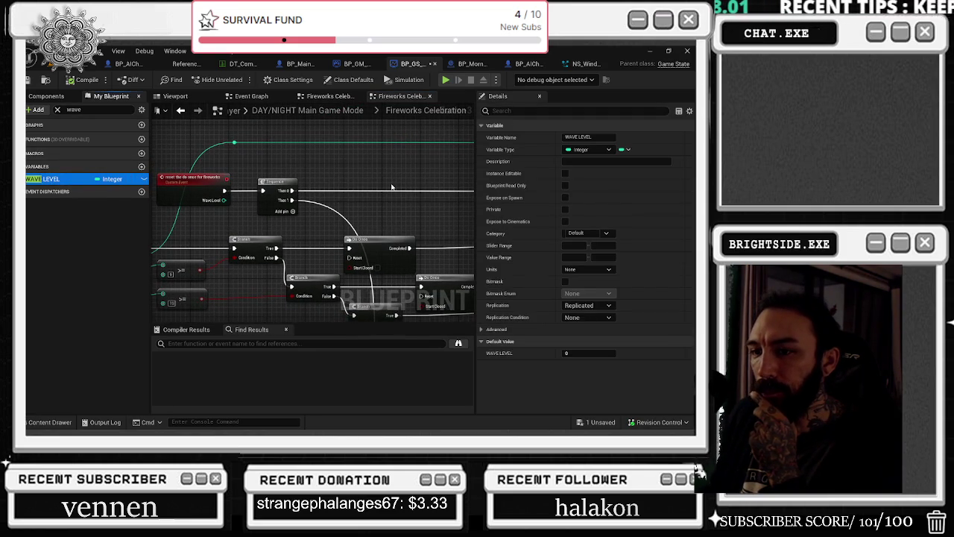
drag(392, 186, 424, 184)
click(30, 80)
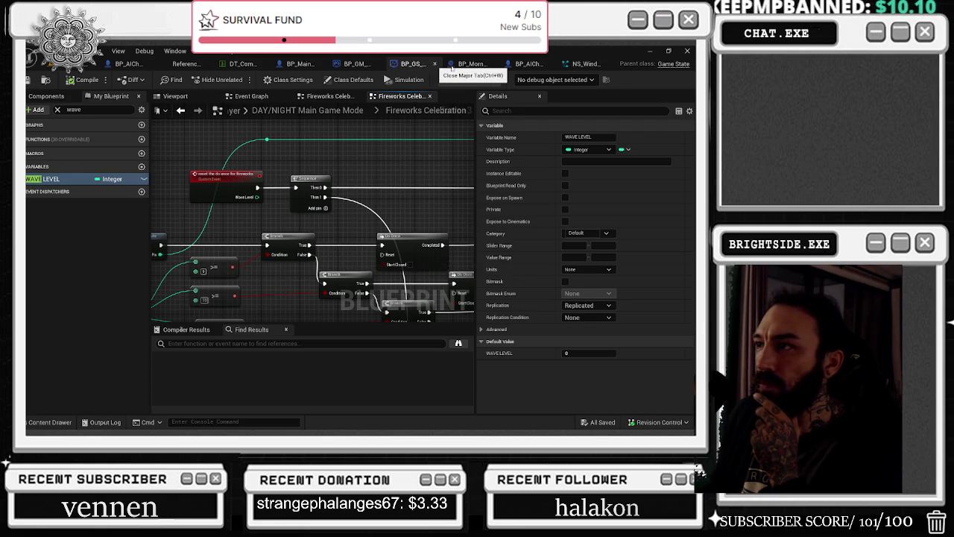
click(435, 65)
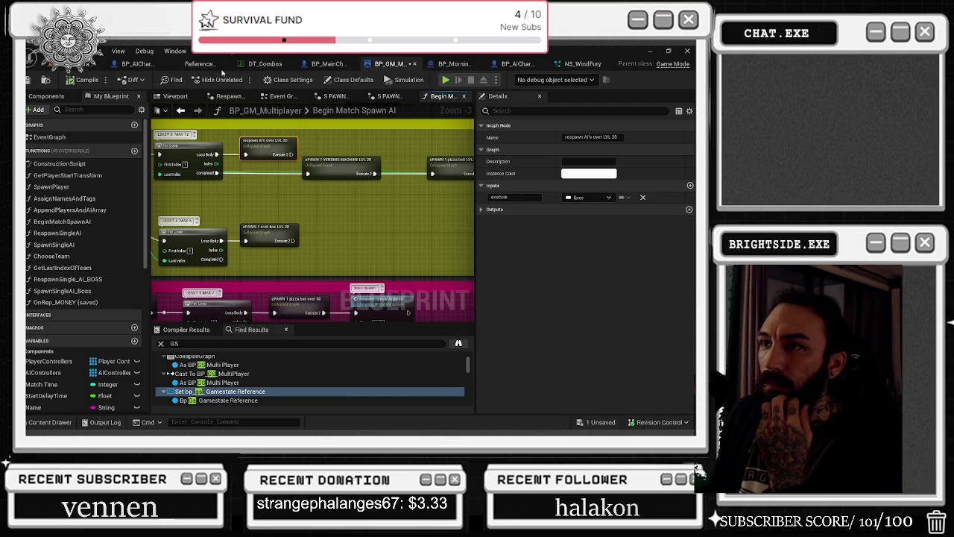
Save BP_GM_Multiplayer with Save Selected, close the Reference tab, and switch to BP_AICharacter.
click(265, 63)
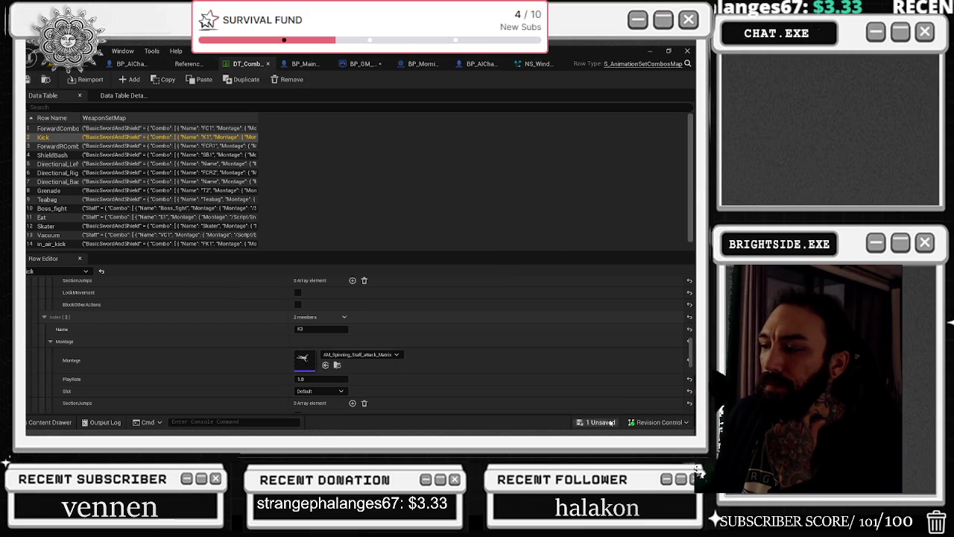
key(ctrl+shift+s)
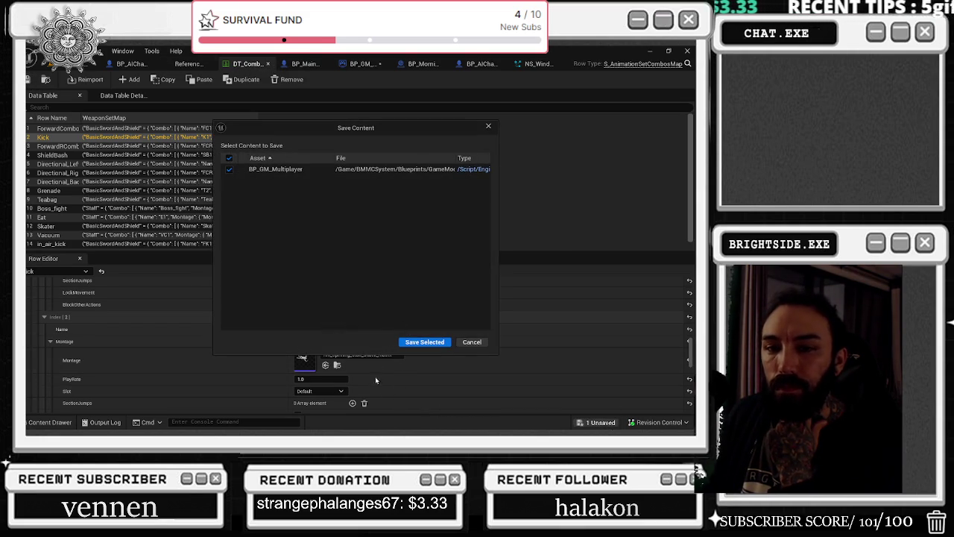
click(424, 341)
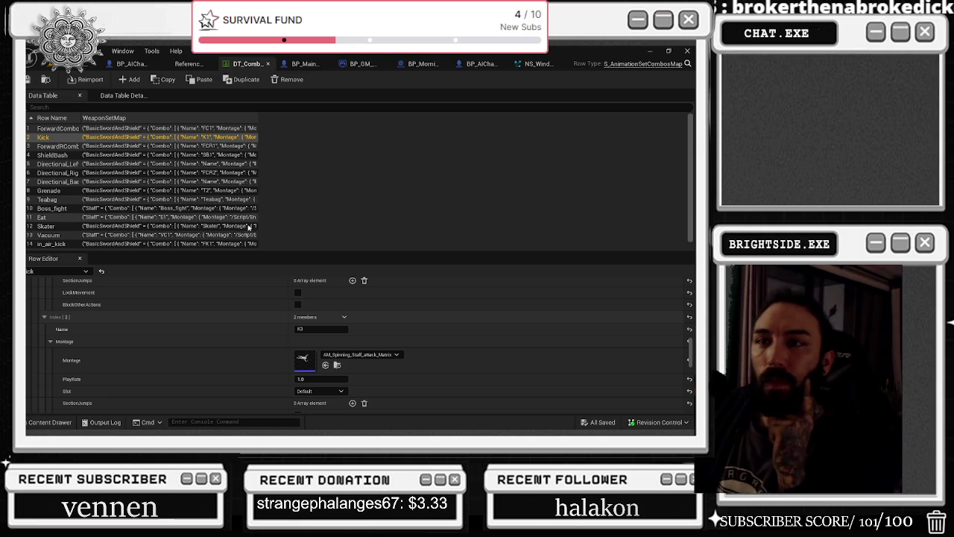
click(209, 64)
click(146, 65)
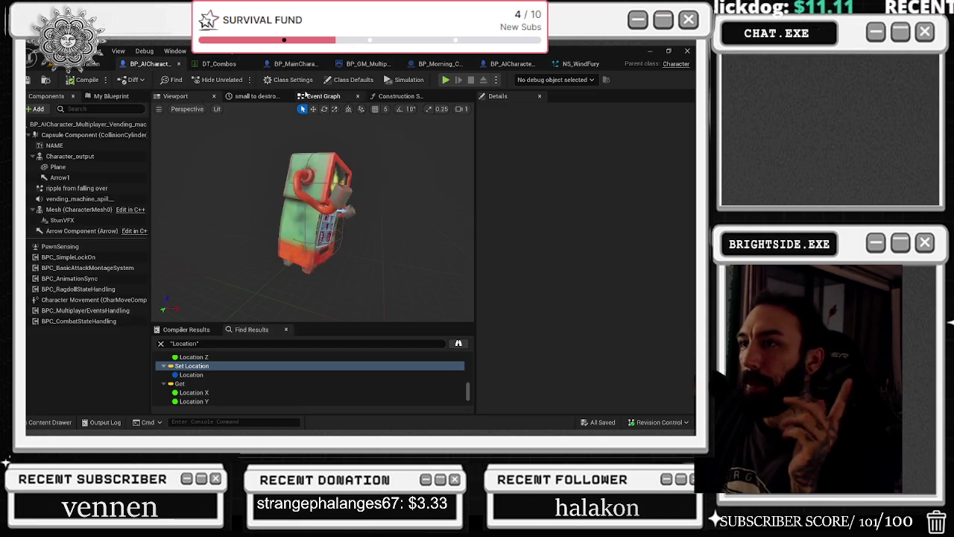
Close NS_WindFury, check the Used In Any Level filter in Air FX, and open NS_AirDaggers.
click(581, 64)
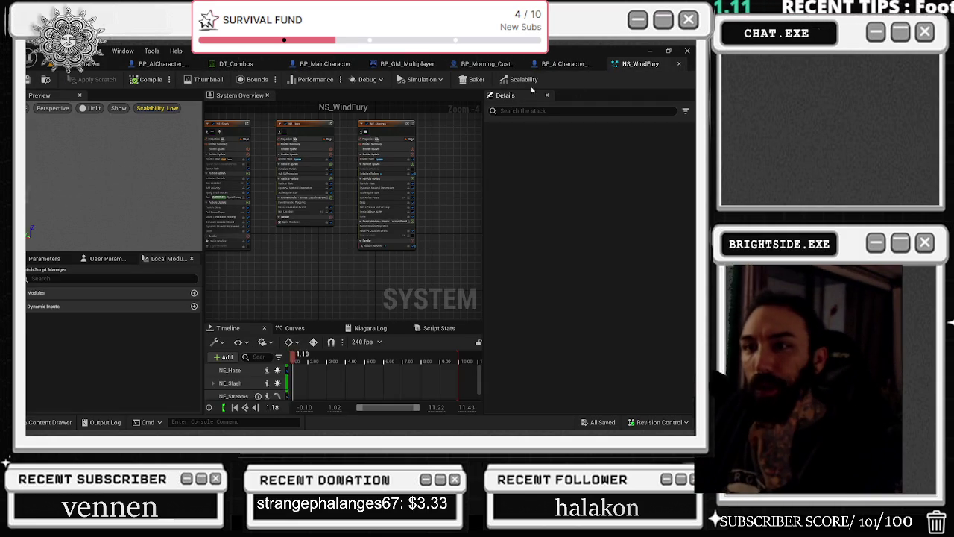
click(680, 64)
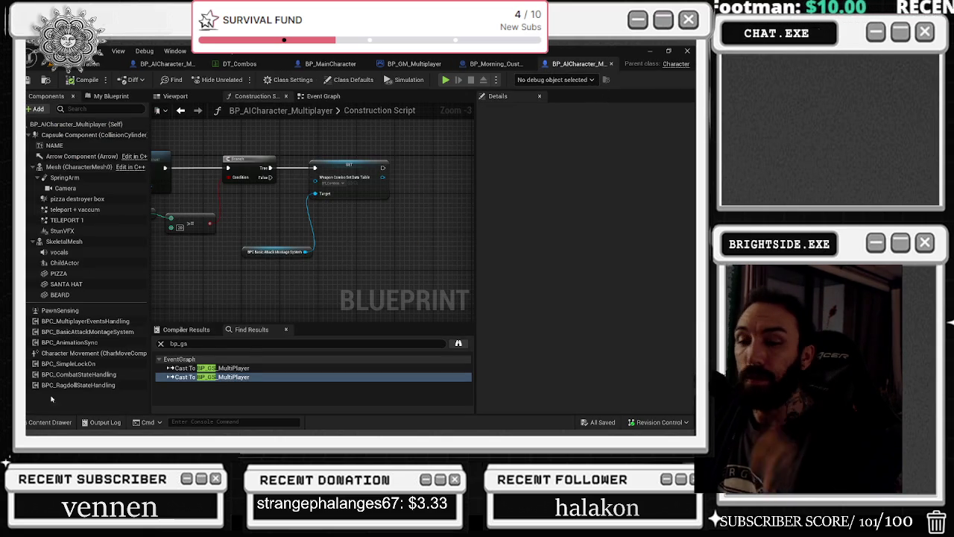
click(50, 422)
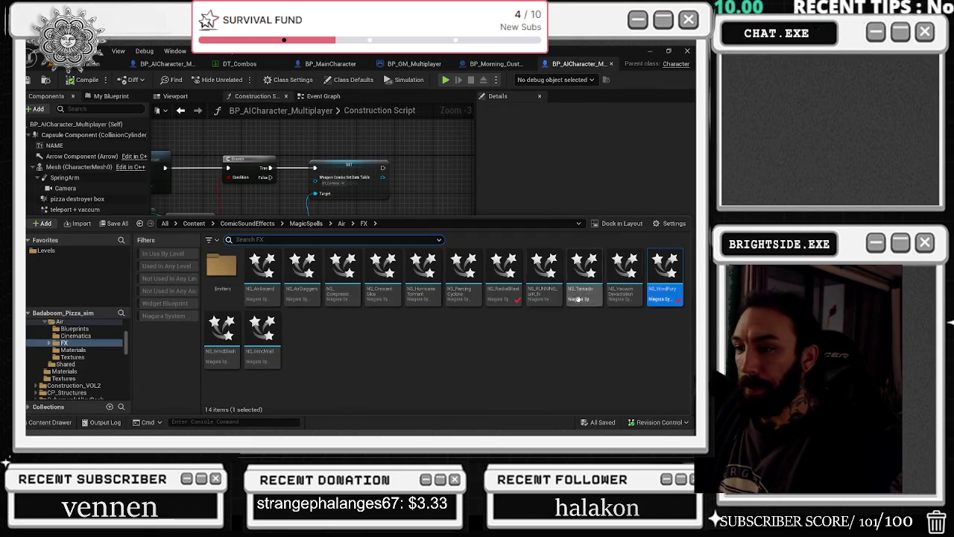
click(166, 266)
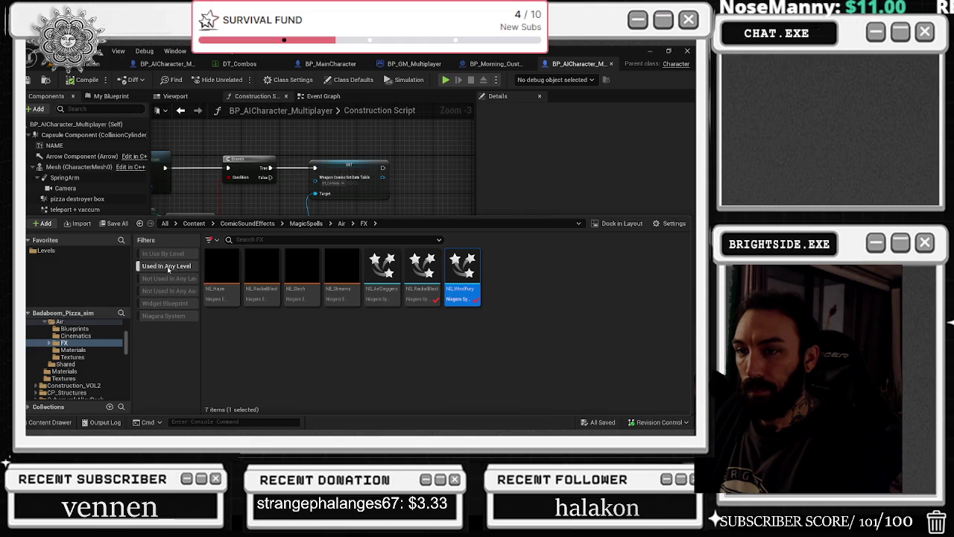
mouse_move(378, 299)
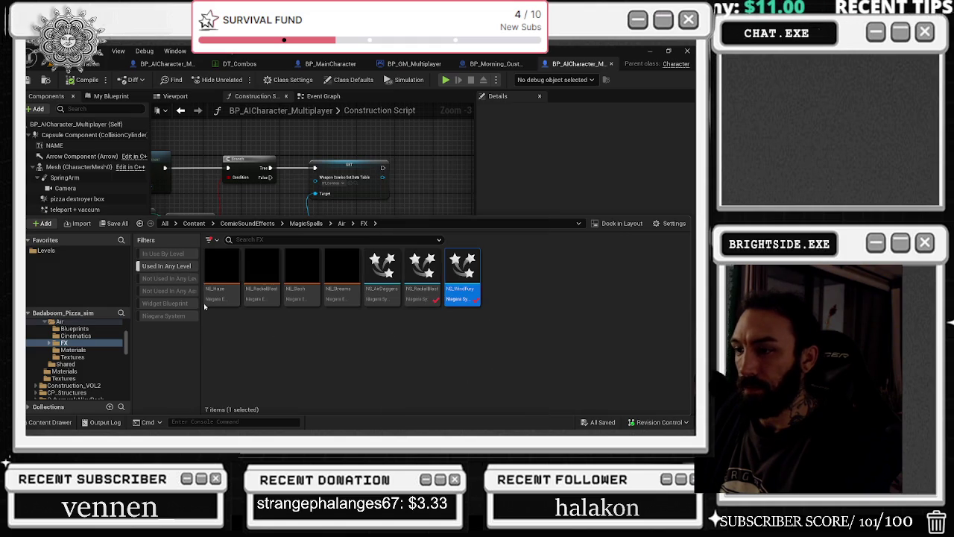
click(156, 266)
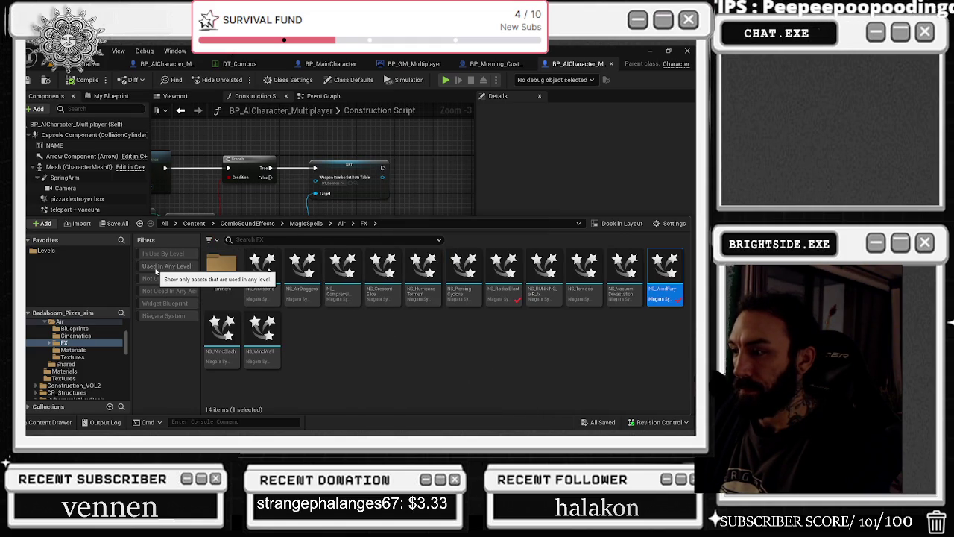
double_click(382, 270)
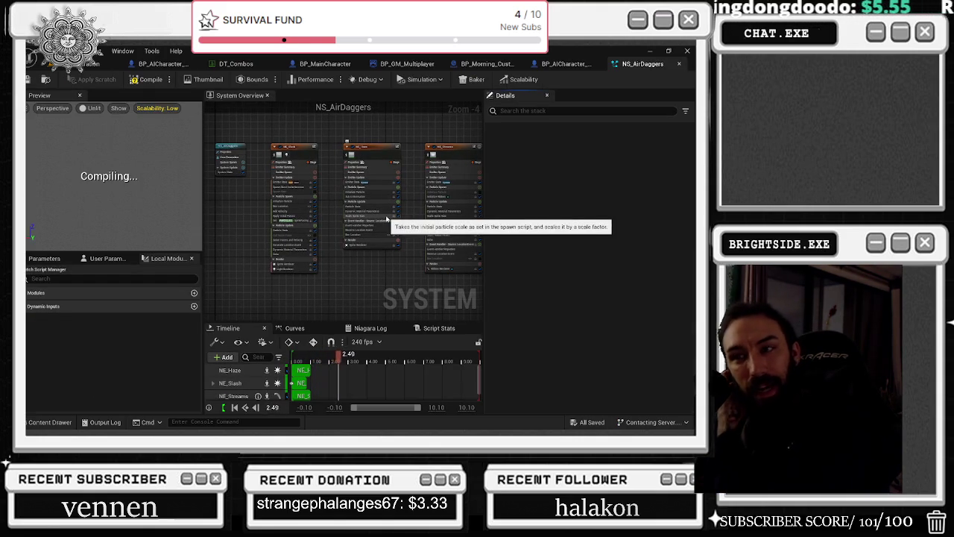
Turn off Cast Shadows on the NE_Slash and NE_Streams emitters and save the system.
click(297, 147)
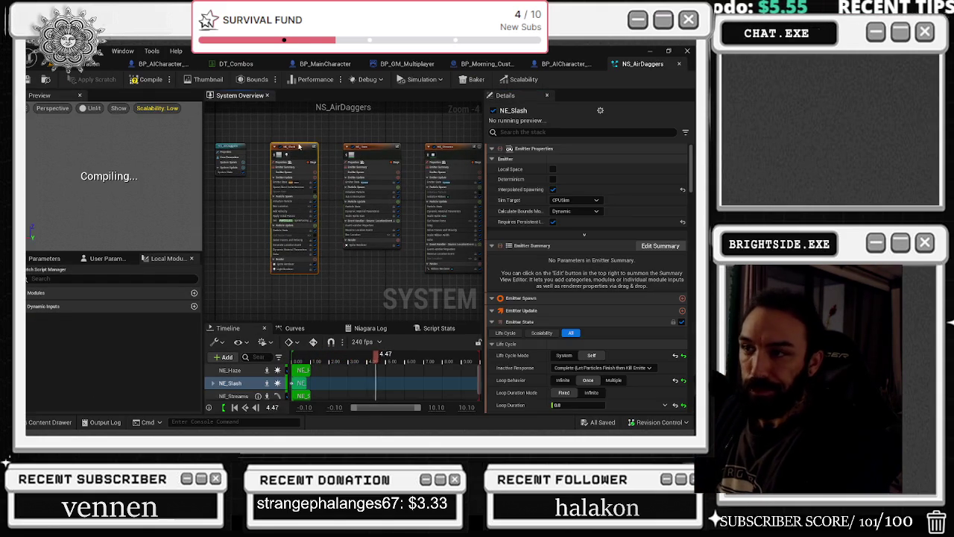
click(582, 132)
text(cas)
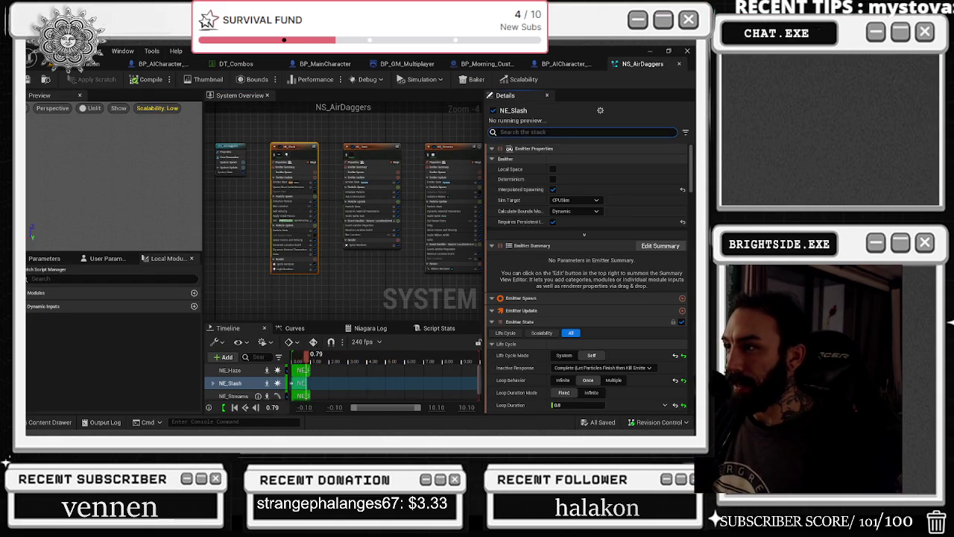
text(t)
click(552, 305)
click(399, 180)
click(453, 186)
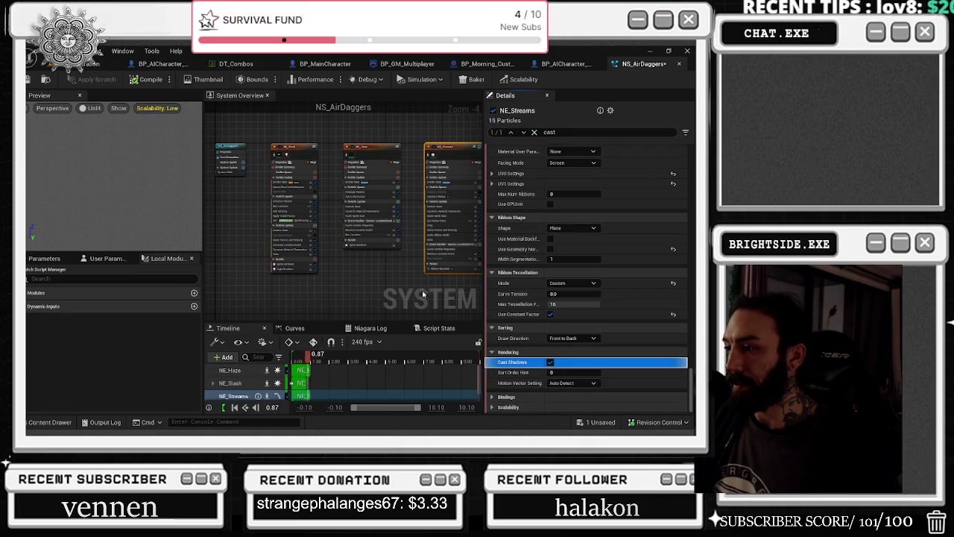
click(550, 362)
click(326, 294)
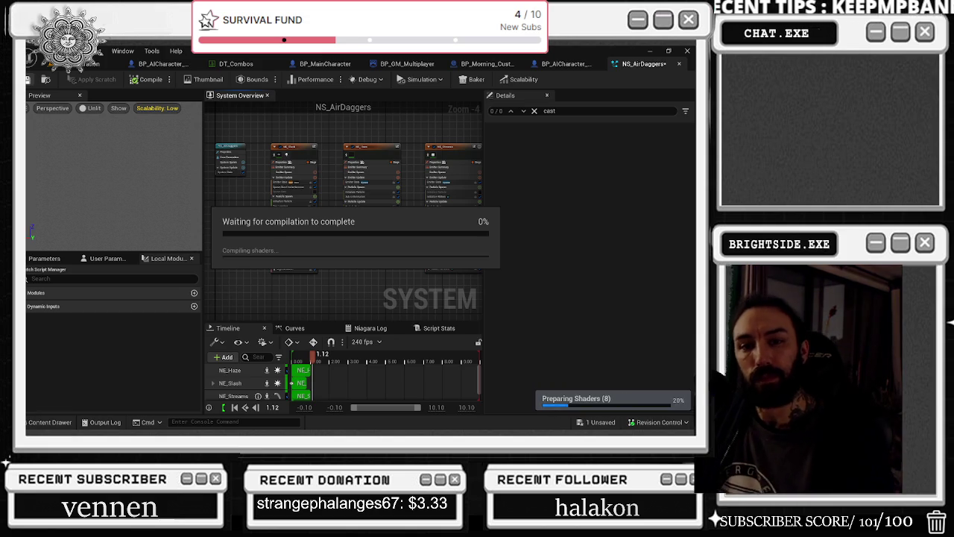
key(ctrl+s)
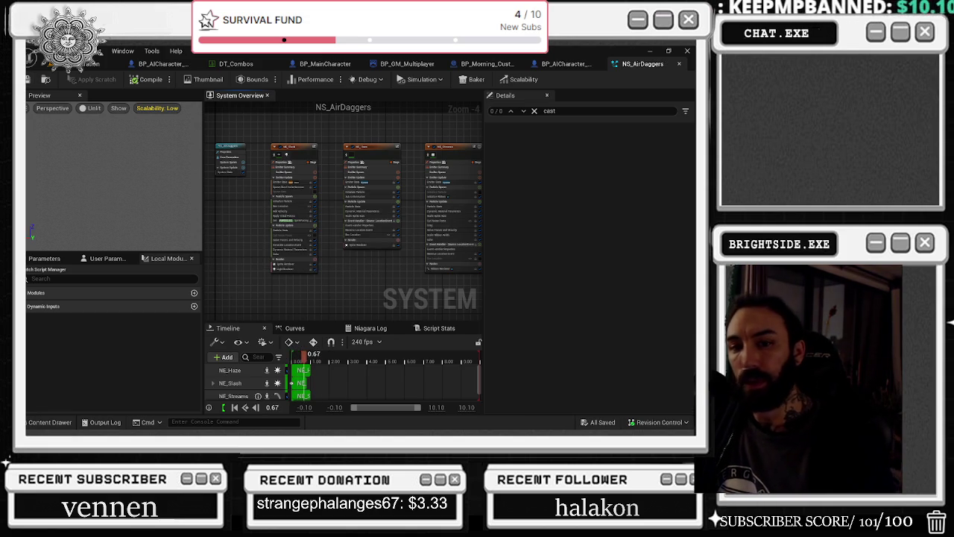
Exclude NE_Haze and NE_Streams from Low scalability, then save and close NS_AirDaggers.
click(316, 172)
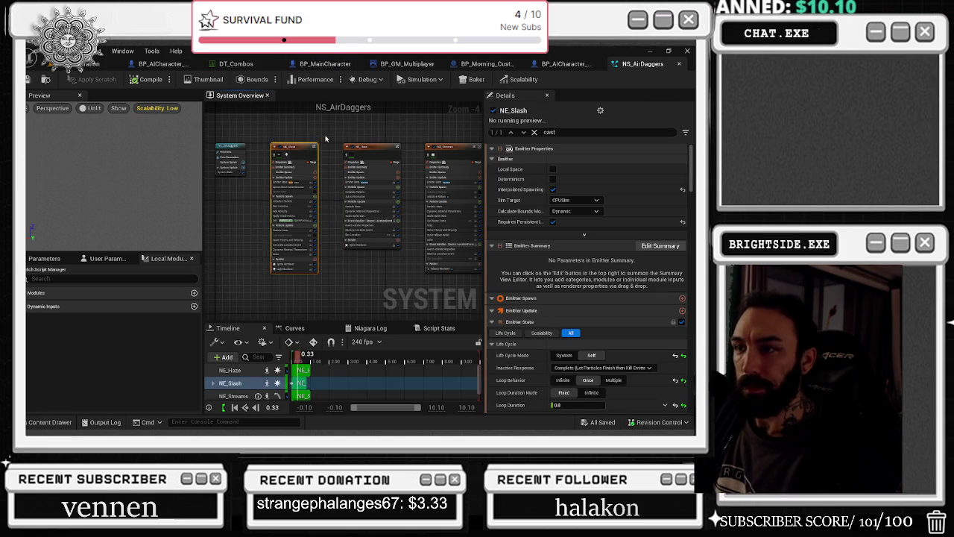
scroll(321, 164, up, 1)
scroll(316, 151, down, 1)
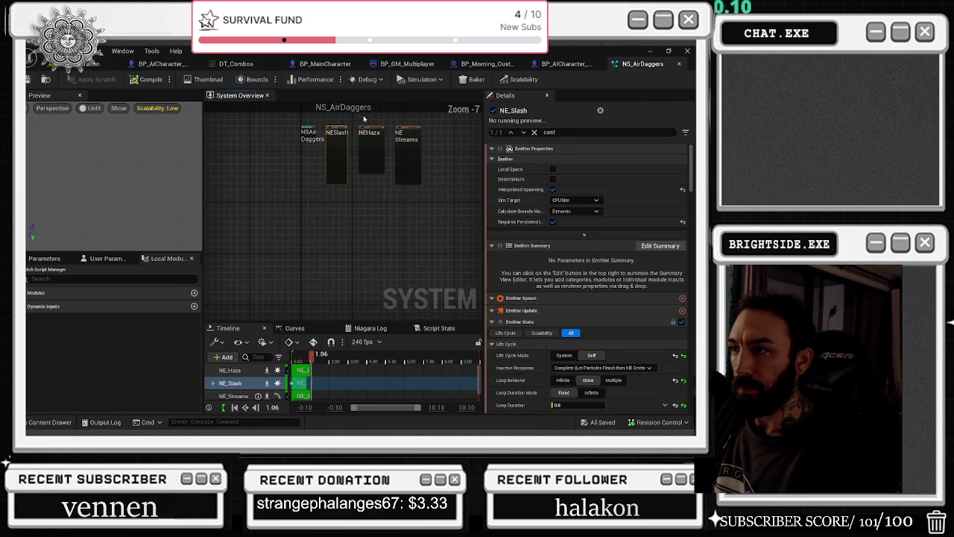
drag(257, 183, 467, 235)
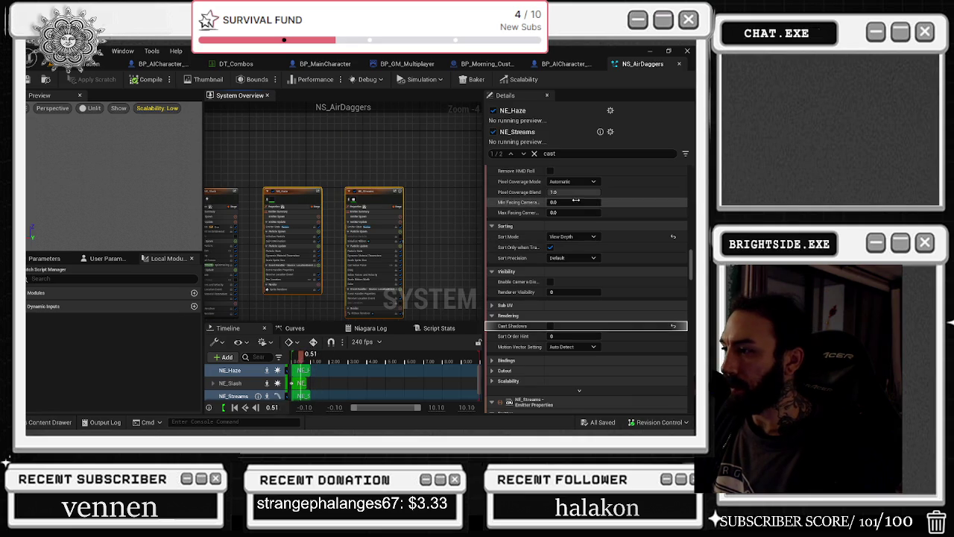
scroll(692, 262, down, 10)
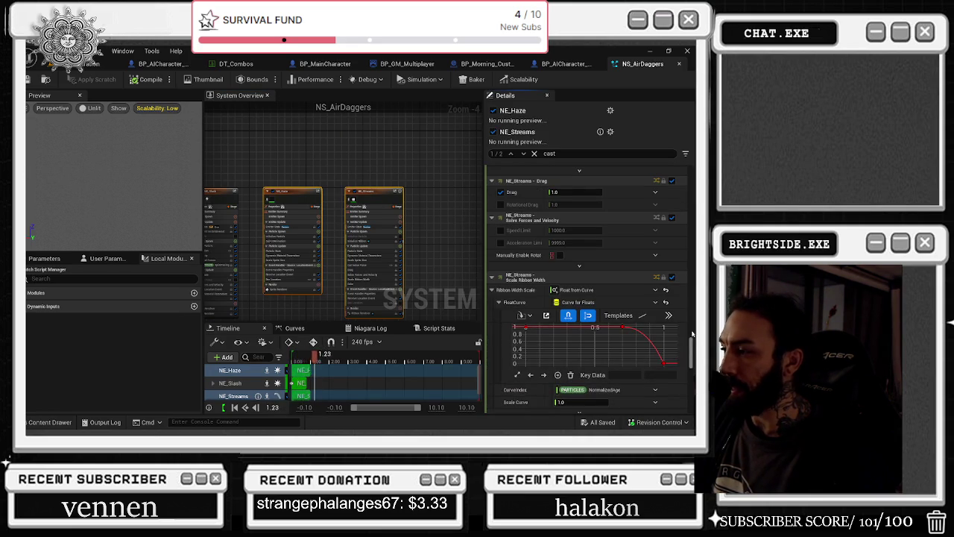
click(509, 406)
click(522, 384)
scroll(597, 382, down, 5)
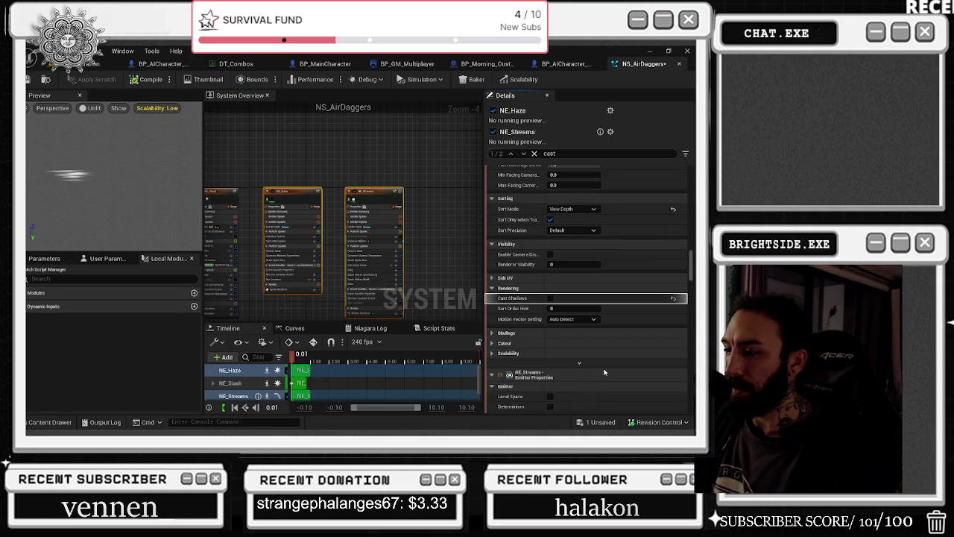
scroll(560, 397, down, 10)
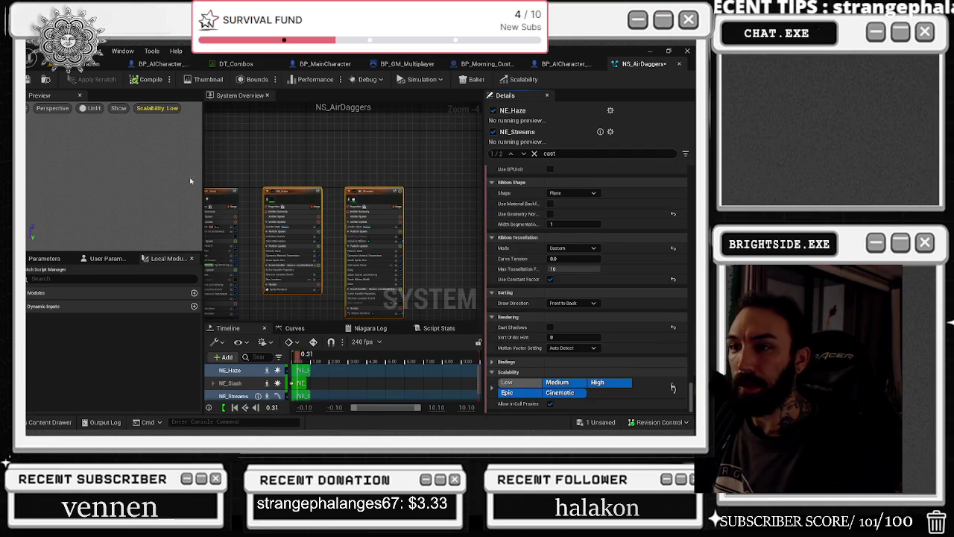
click(230, 383)
click(45, 79)
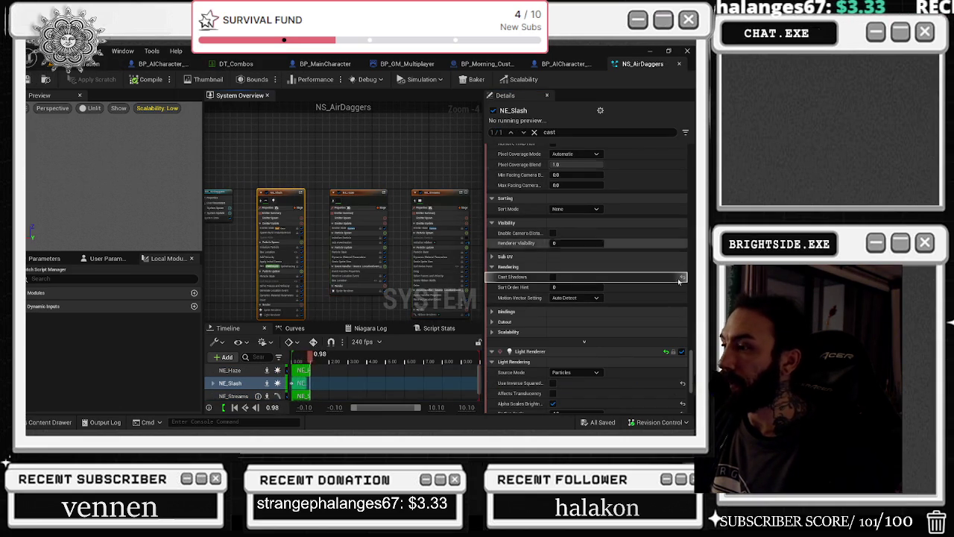
click(678, 65)
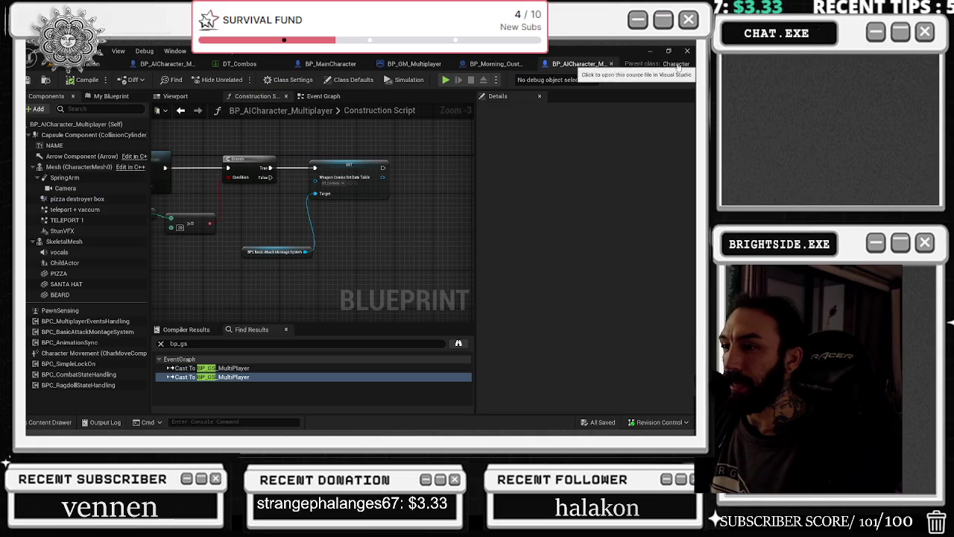
Nudge the attack montage node, save BP_AICharacter_Multiplayer, and reopen the Air FX assets.
drag(385, 253, 358, 217)
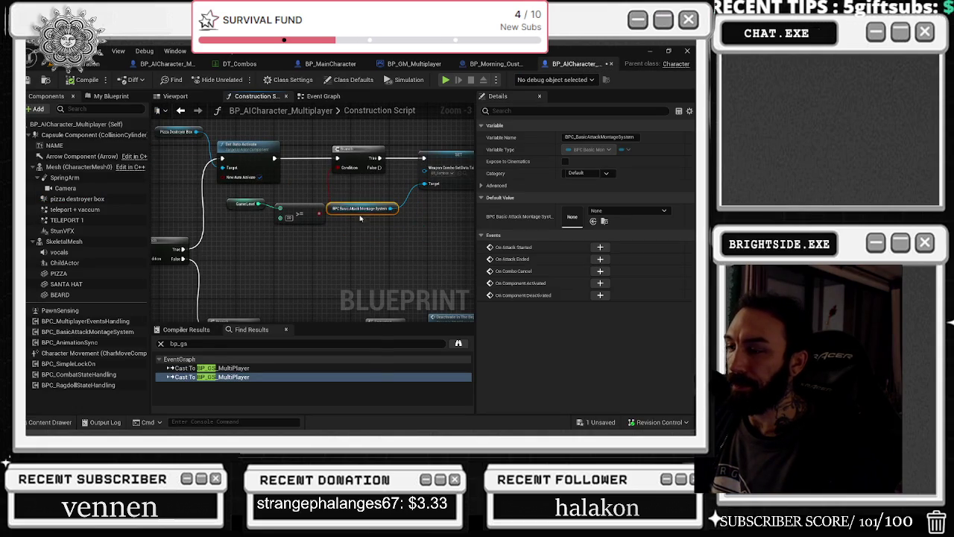
click(299, 210)
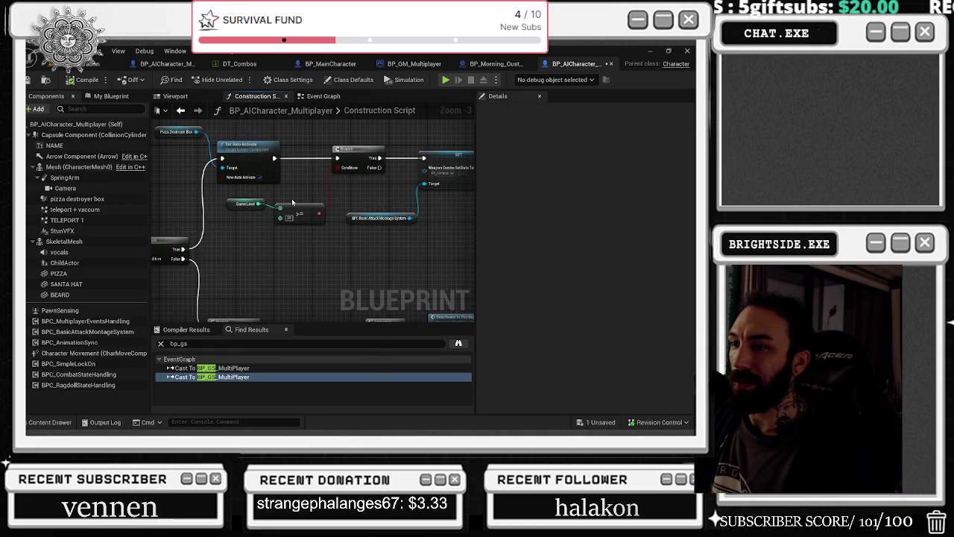
key(ctrl+s)
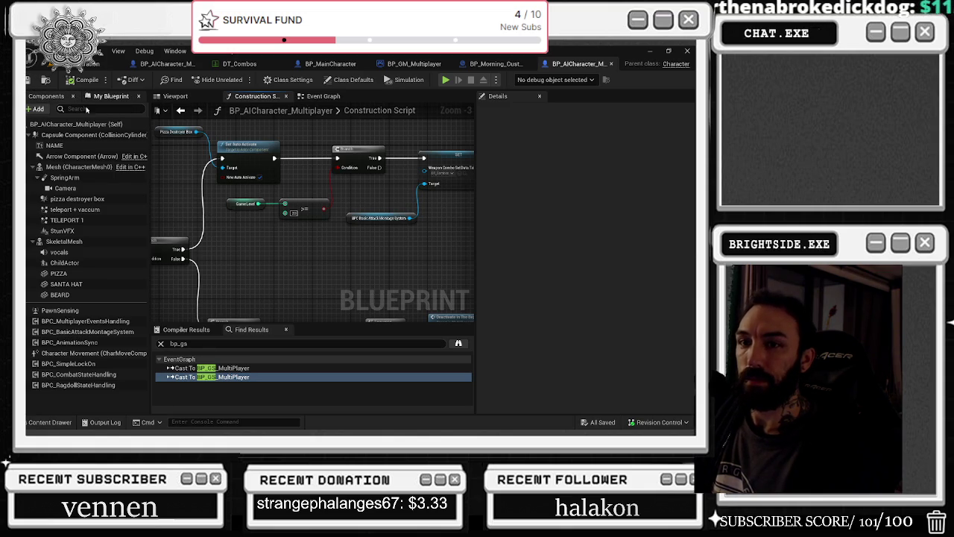
click(49, 422)
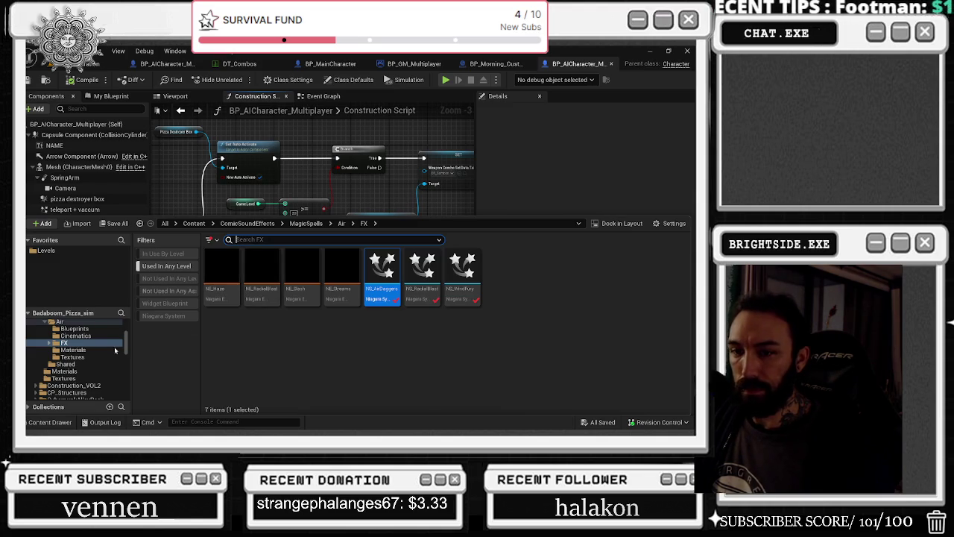
Open MI_AirStream from MagicSpells, then its parent M_AirElement, and select the Diffuse texture node.
scroll(75, 336, up, 1)
click(68, 328)
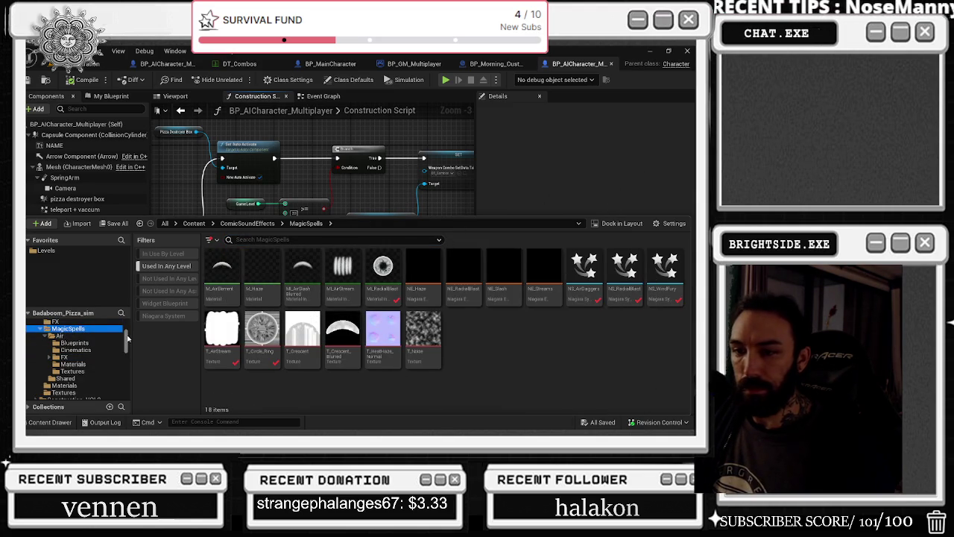
drag(127, 338, 88, 315)
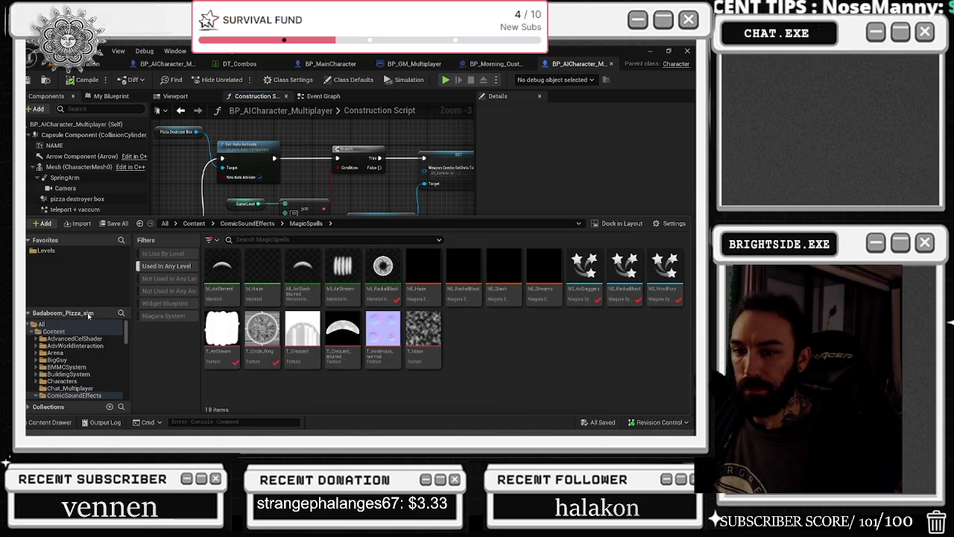
double_click(356, 289)
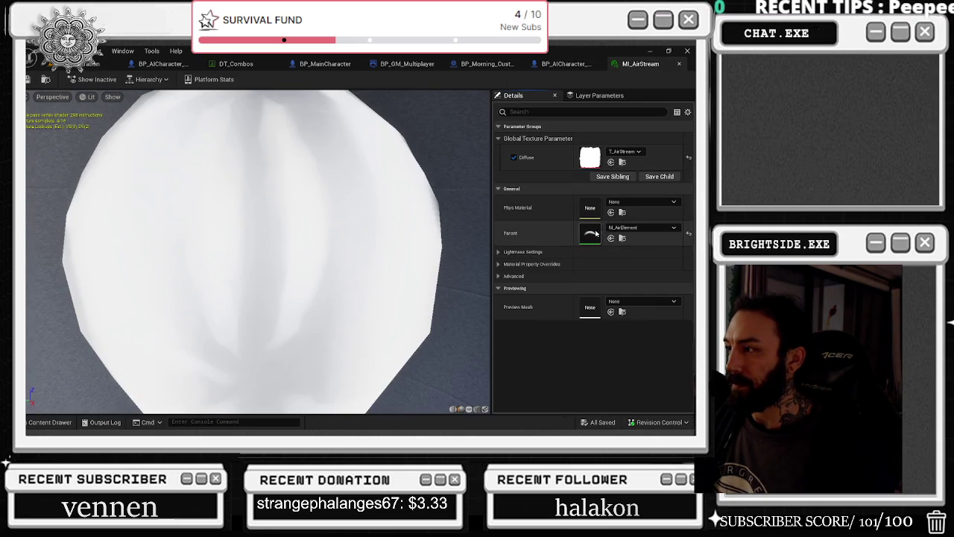
double_click(593, 237)
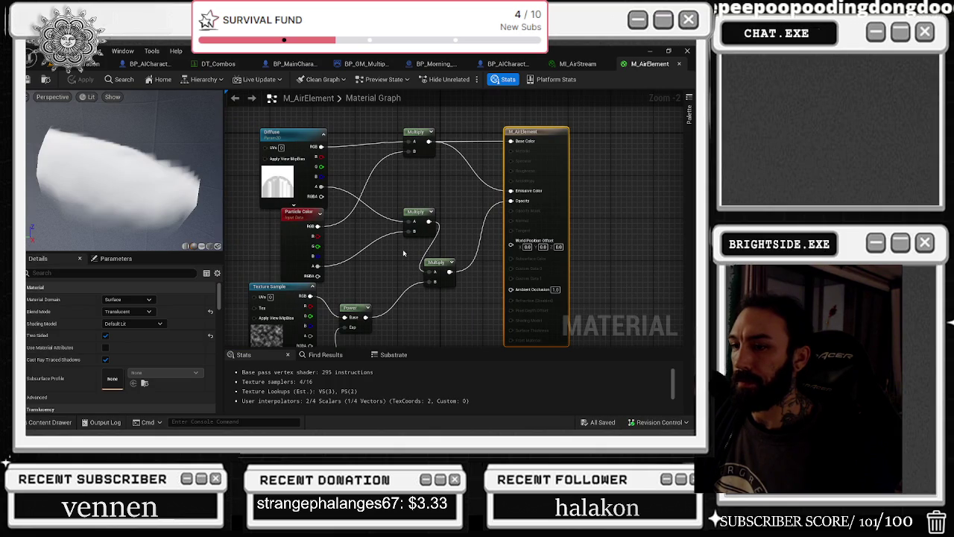
click(360, 201)
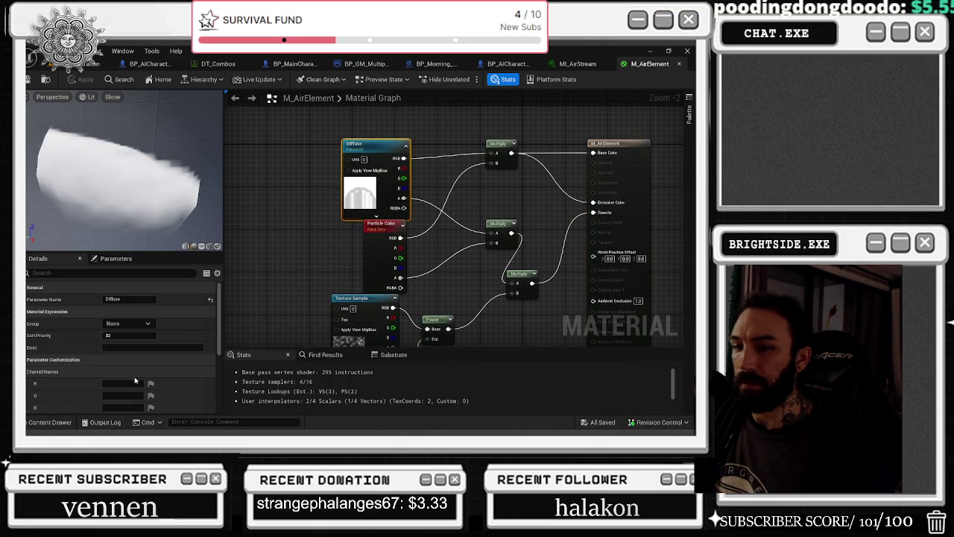
Open the T_Noise texture from the Content Drawer for editing.
click(50, 421)
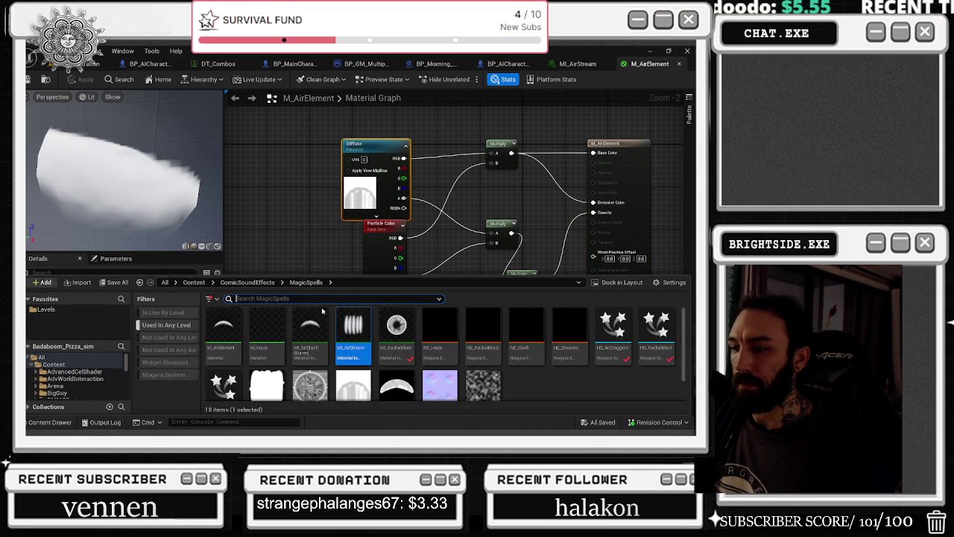
scroll(387, 350, down, 1)
double_click(489, 367)
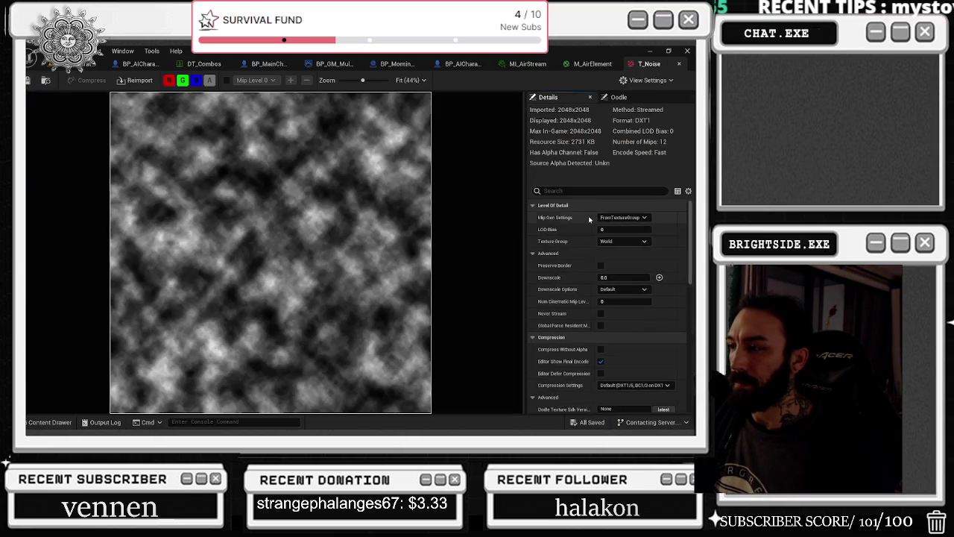
Set LOD Bias to 2 on T_Noise and 3 on T_HeatHaze, saving and closing each.
text(2)
key(Return)
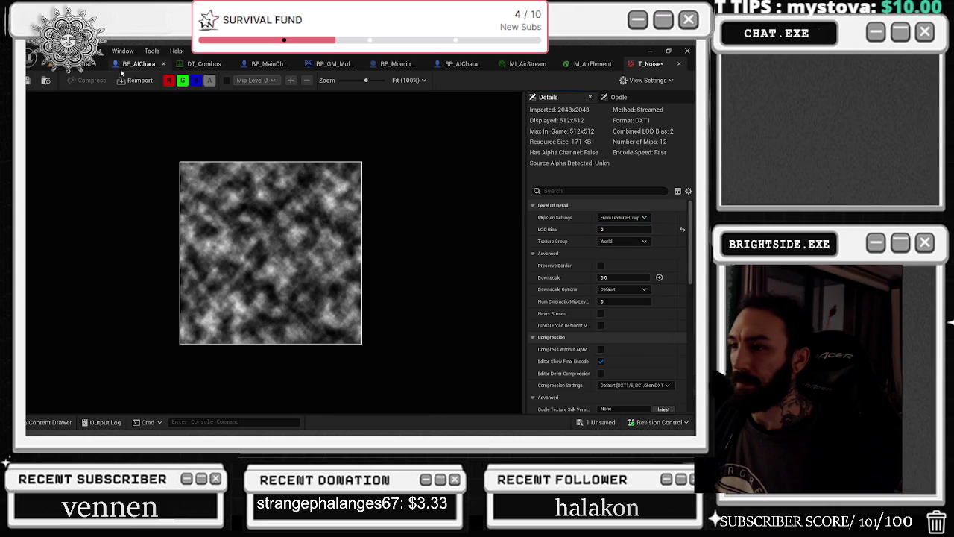
click(678, 65)
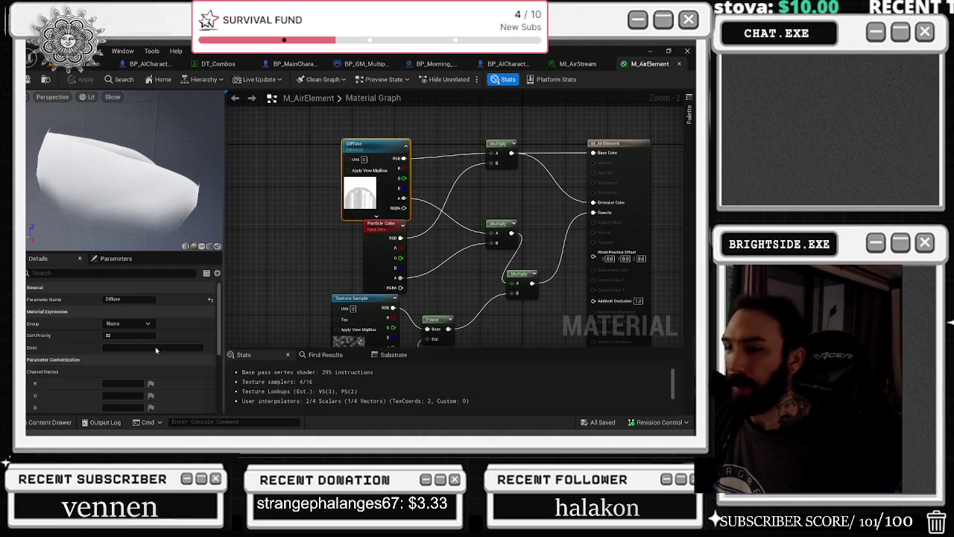
click(50, 422)
click(448, 369)
double_click(447, 369)
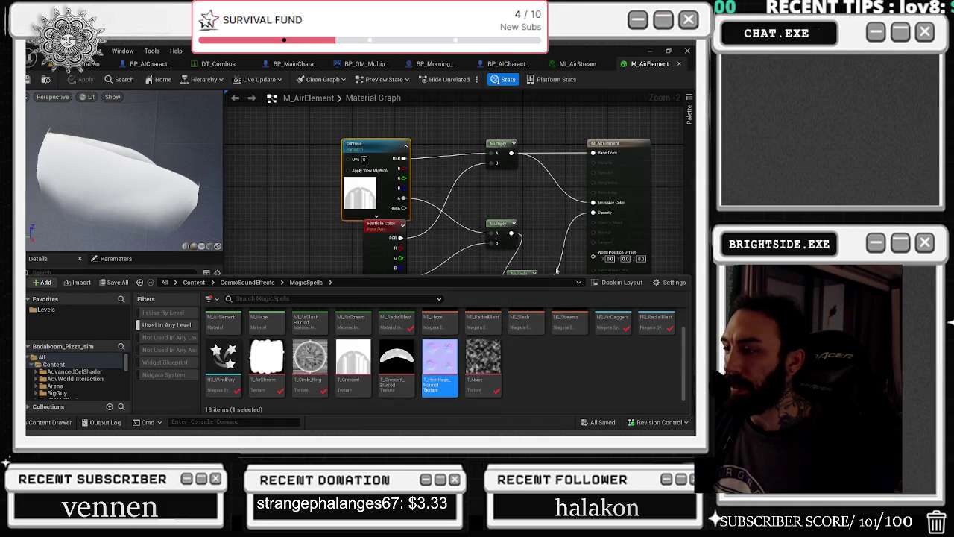
click(618, 229)
text(3)
key(Return)
click(28, 80)
click(678, 64)
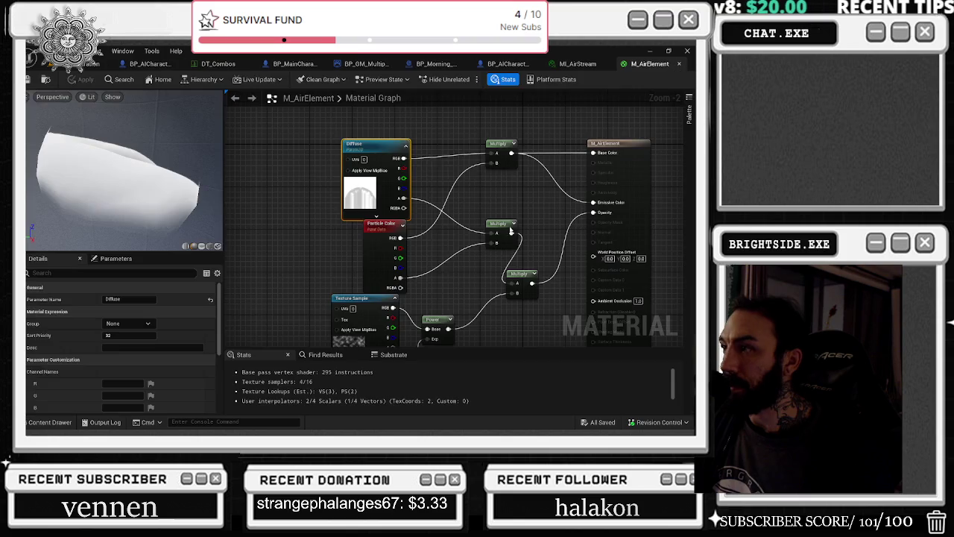
Set LOD Bias 2 on the blurred crescent and T_Crescent textures, saving T_Crescent.
click(49, 422)
double_click(398, 328)
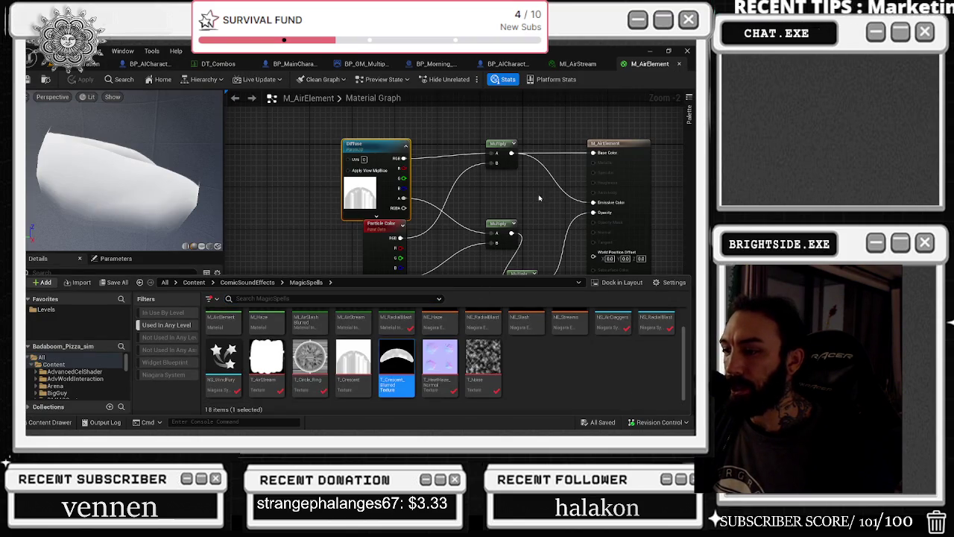
text(2)
key(Return)
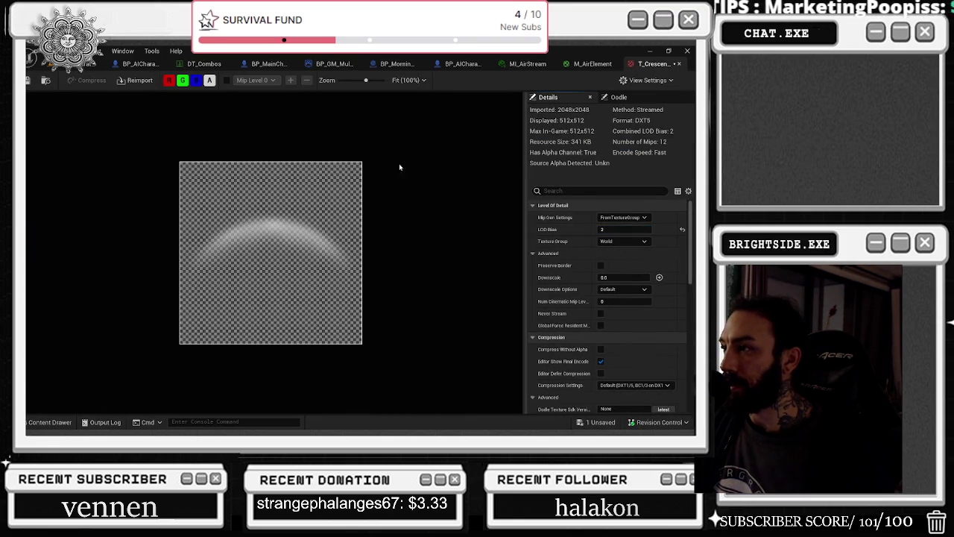
click(679, 63)
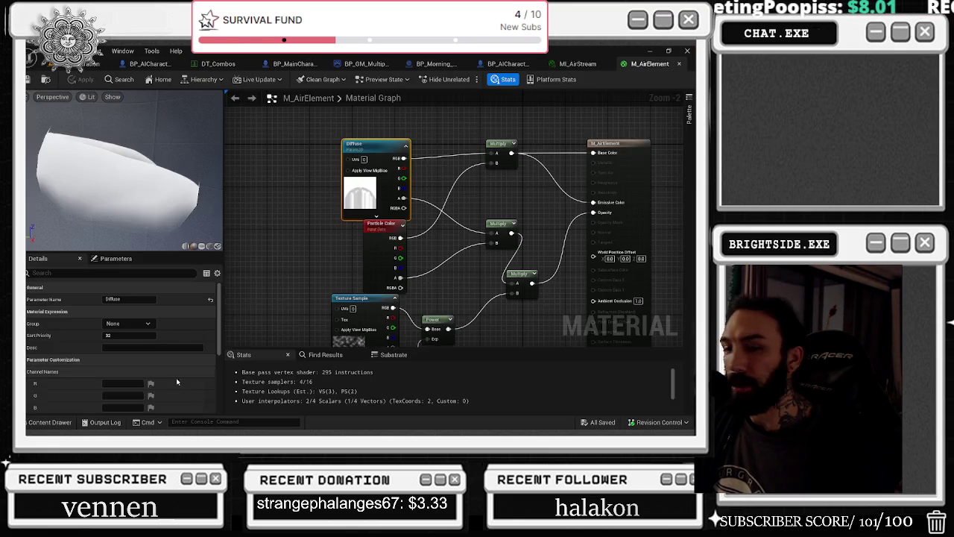
click(50, 422)
click(347, 385)
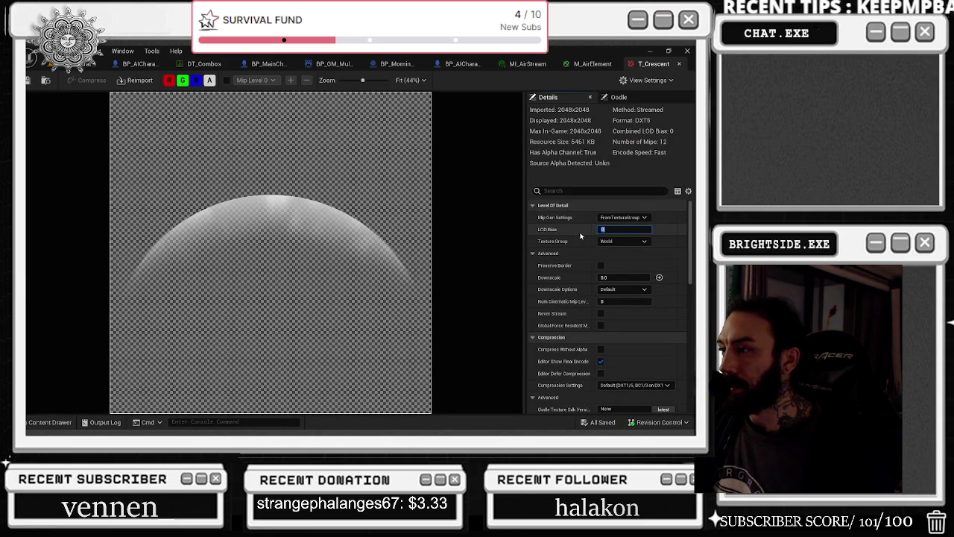
text(2)
key(Return)
click(28, 80)
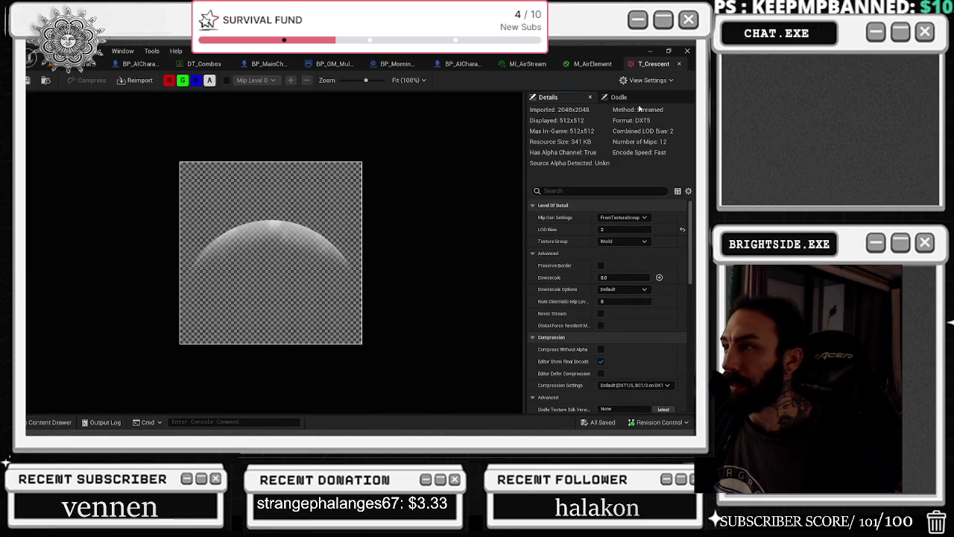
click(678, 64)
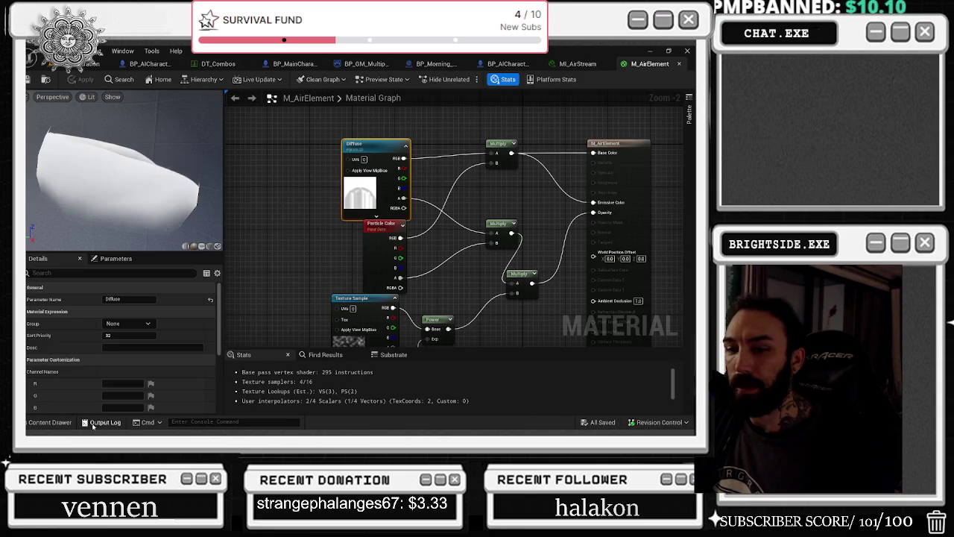
Check T_Circle_Ring and T_AirStream settings, then save M_AirElement and return to the level editor.
click(46, 422)
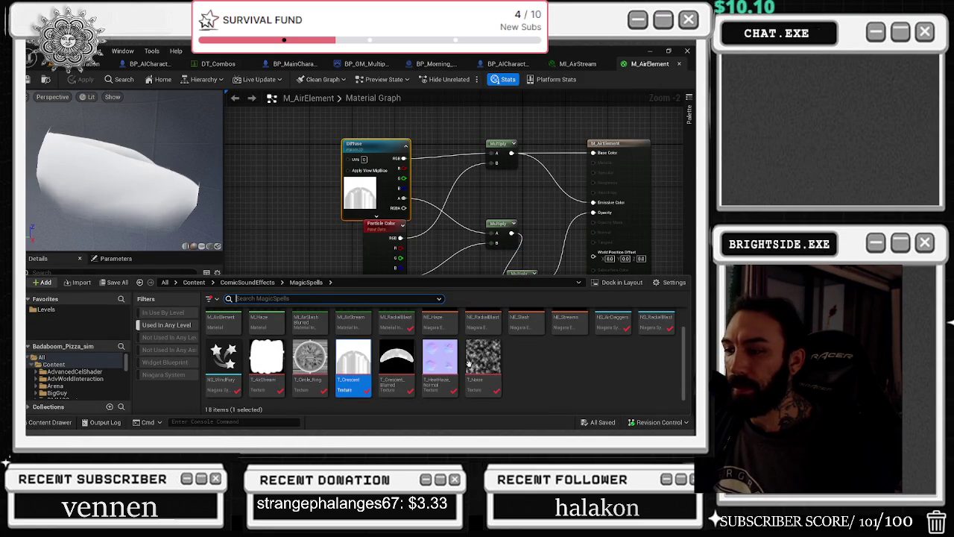
double_click(312, 381)
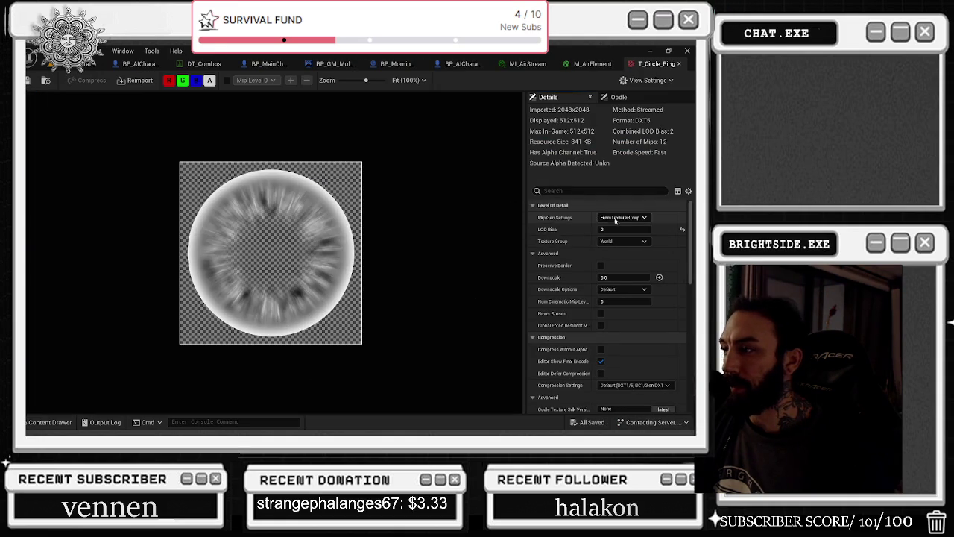
click(678, 64)
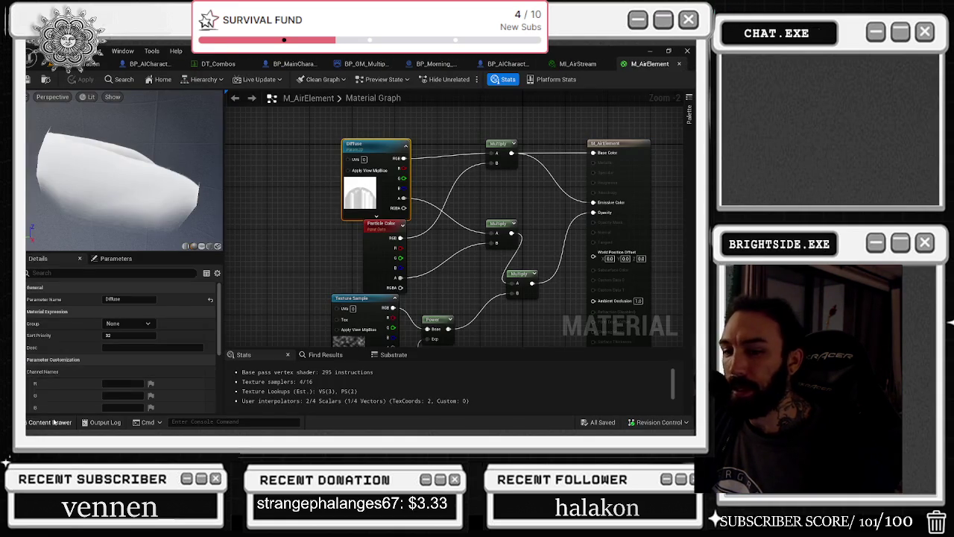
click(50, 422)
click(266, 371)
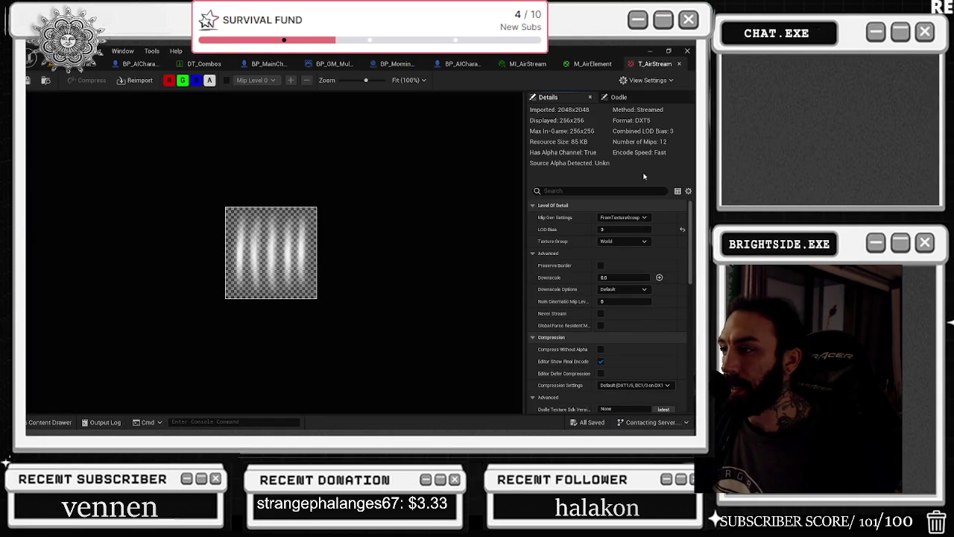
click(678, 64)
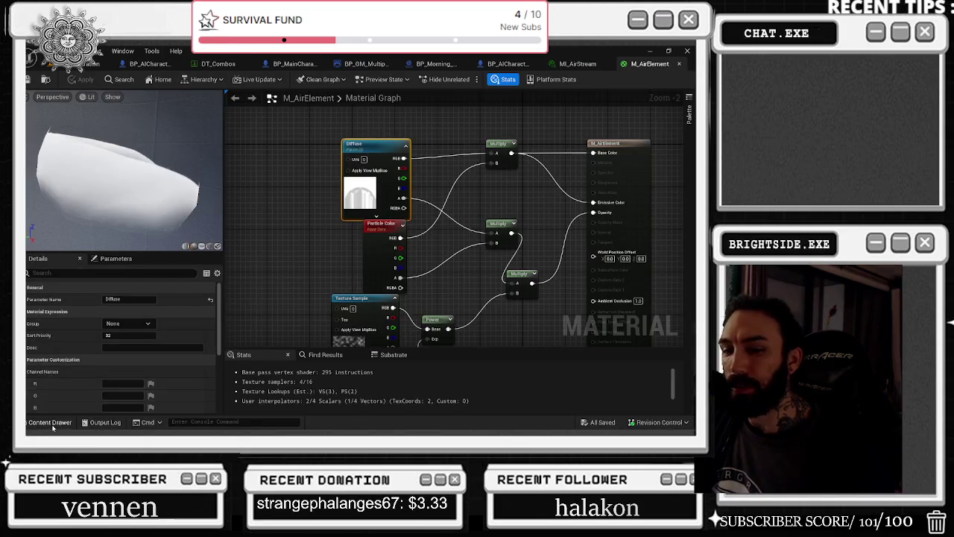
click(50, 422)
click(222, 362)
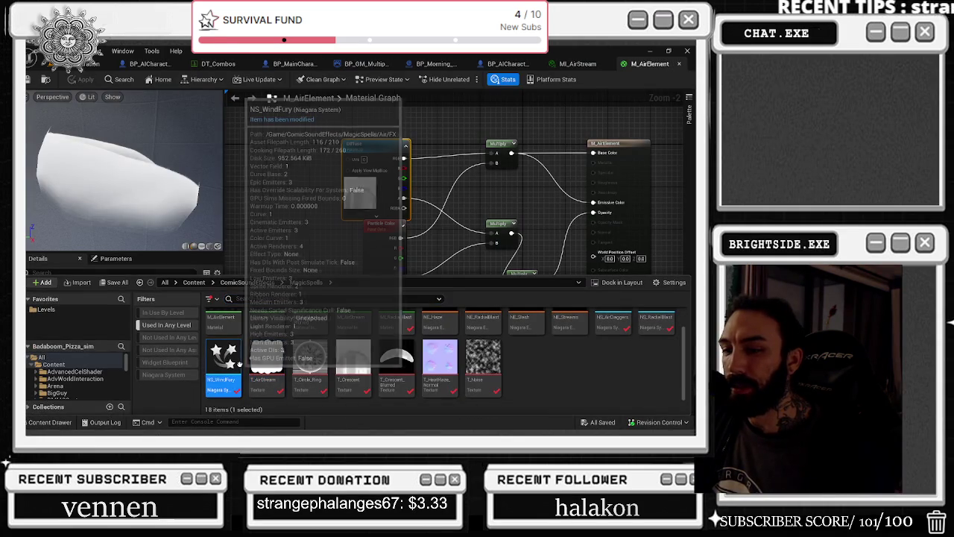
click(73, 358)
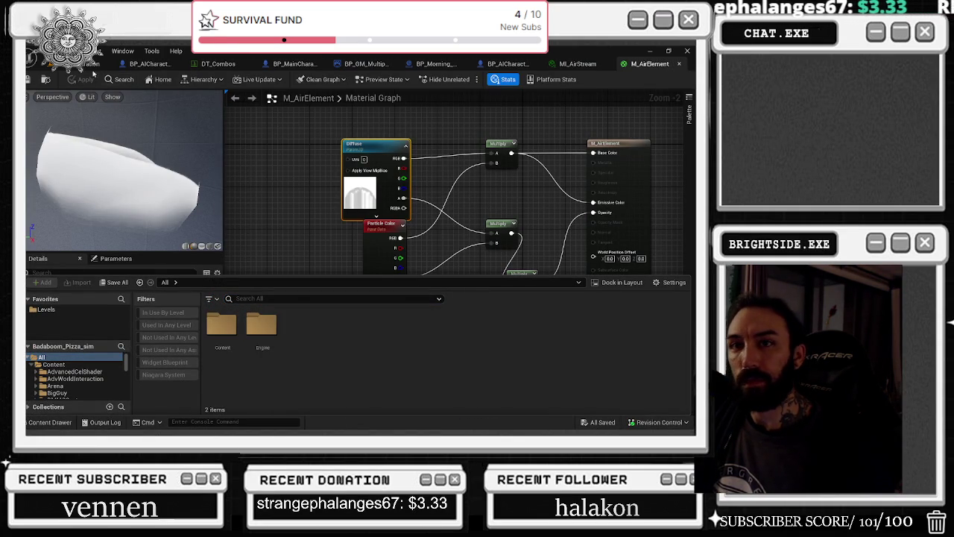
click(29, 79)
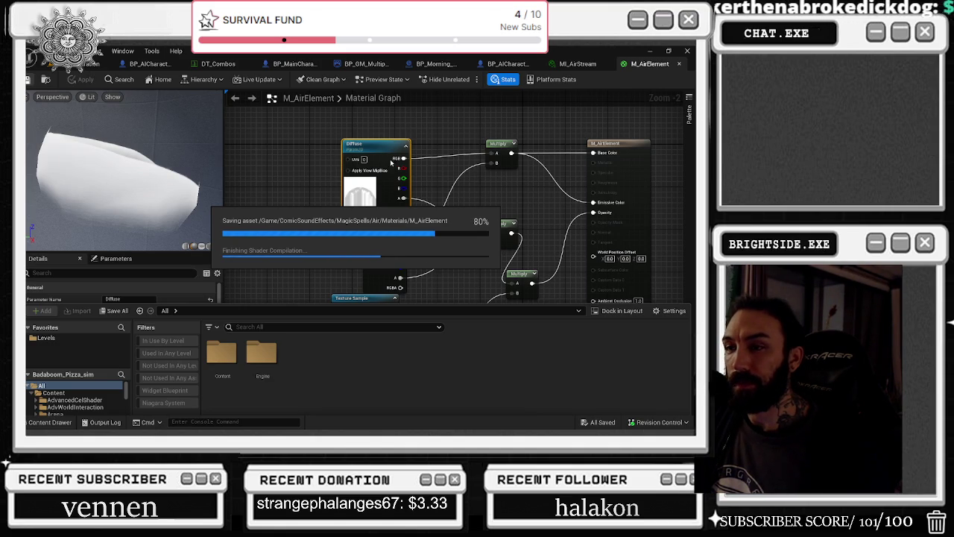
click(78, 64)
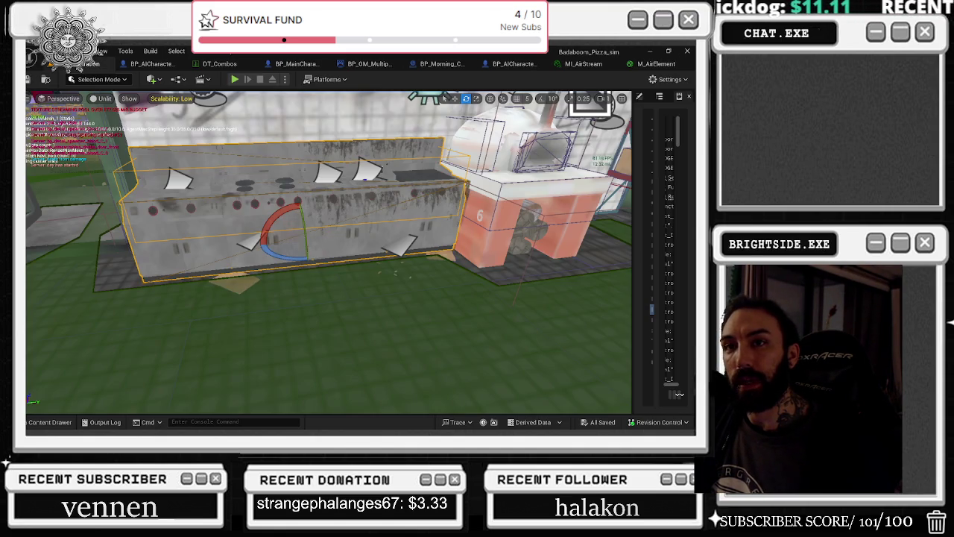
Start a PIE session, walk the chef across the desert, dodge, and spray the extinguisher.
click(235, 79)
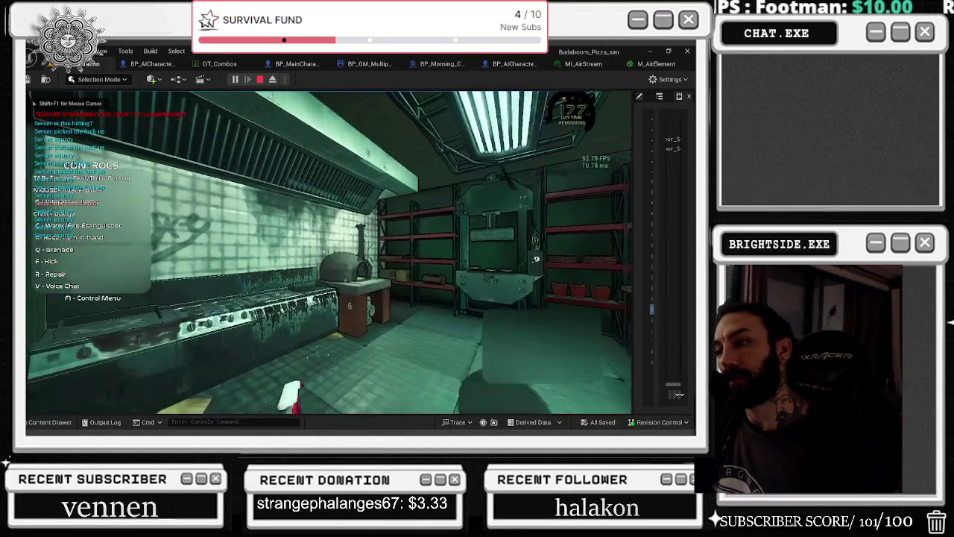
key(w)
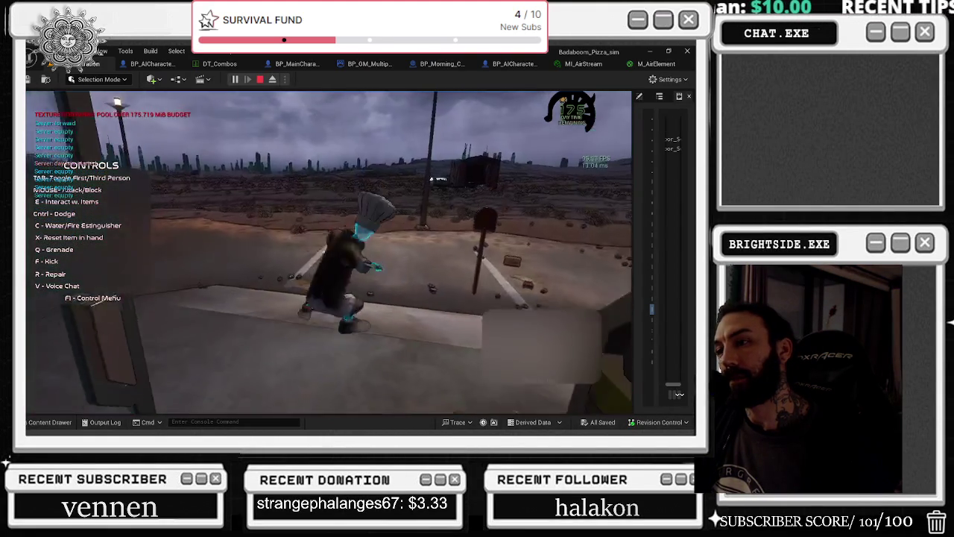
key(w)
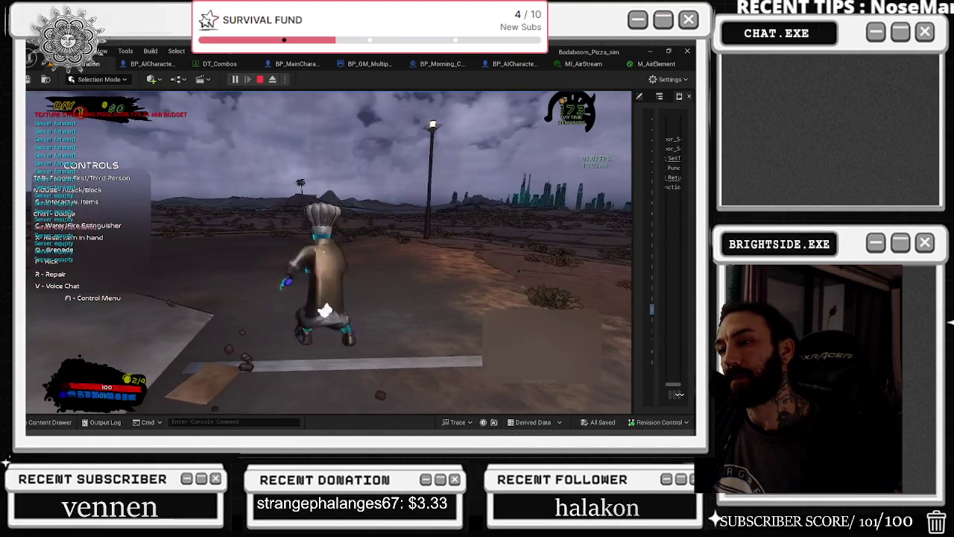
key(w)
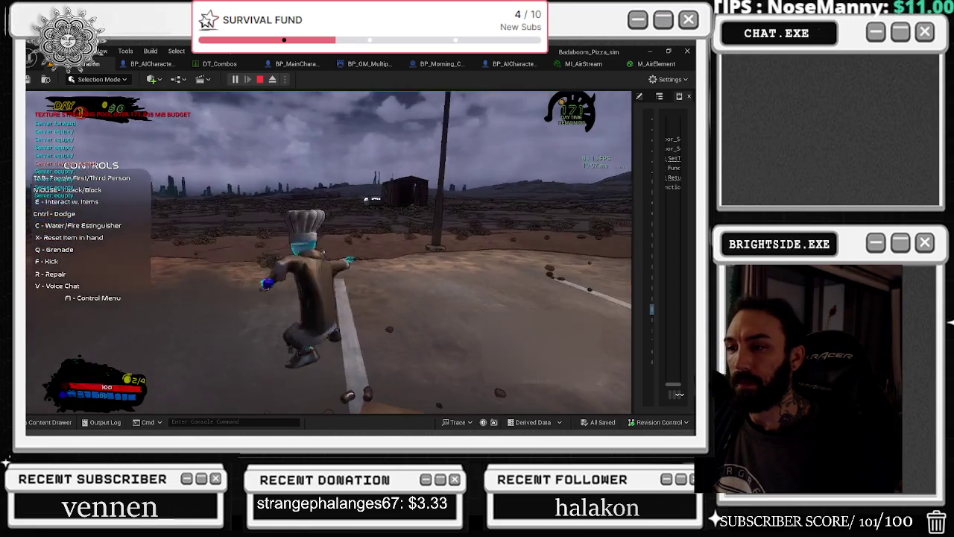
key(w)
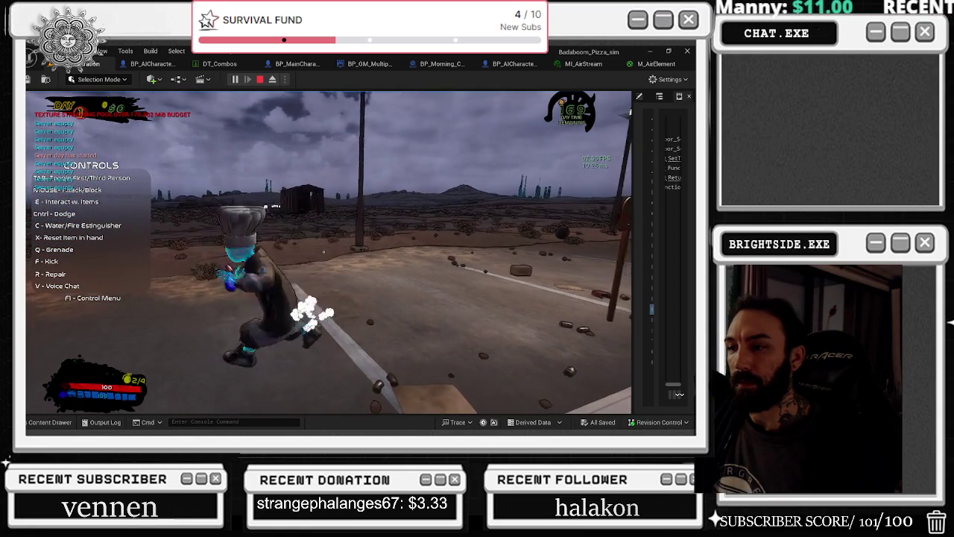
key(s)
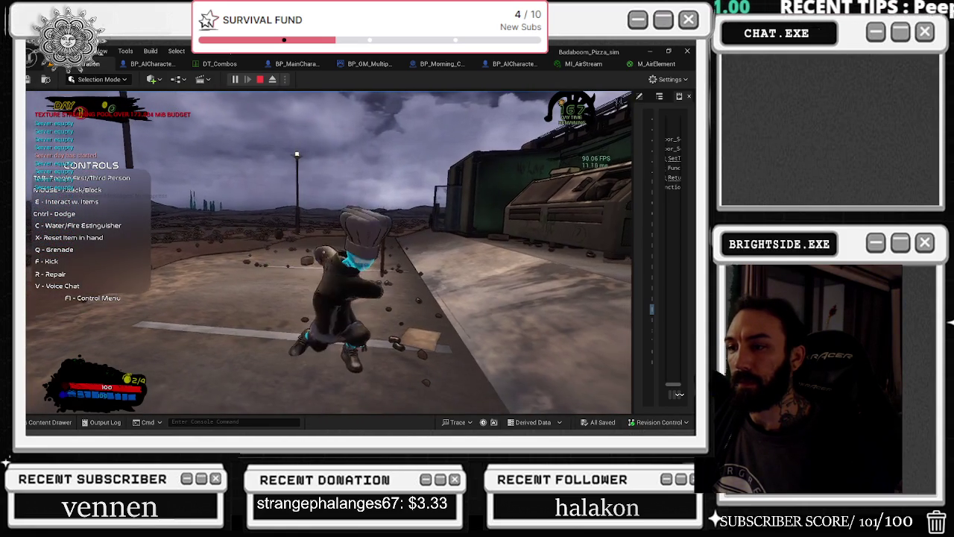
key(s)
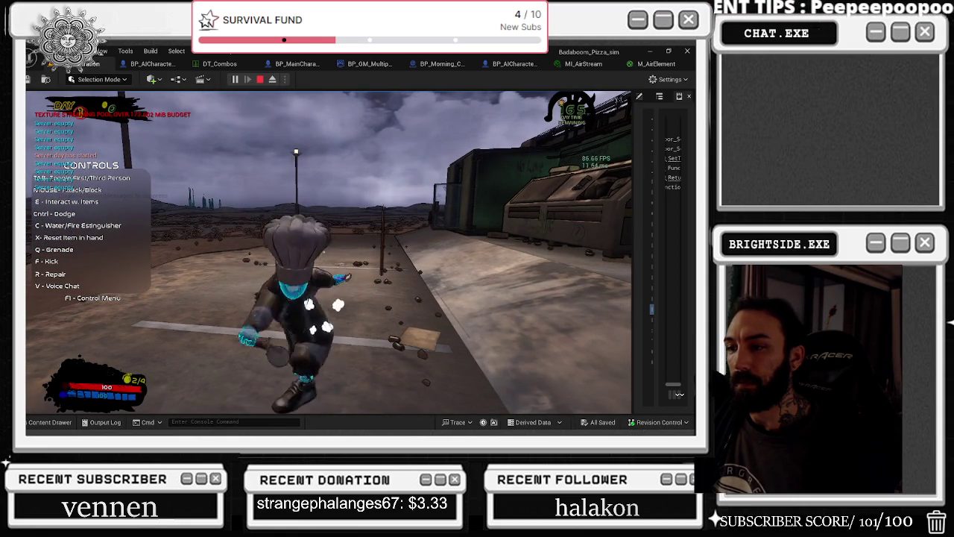
key(ctrl)
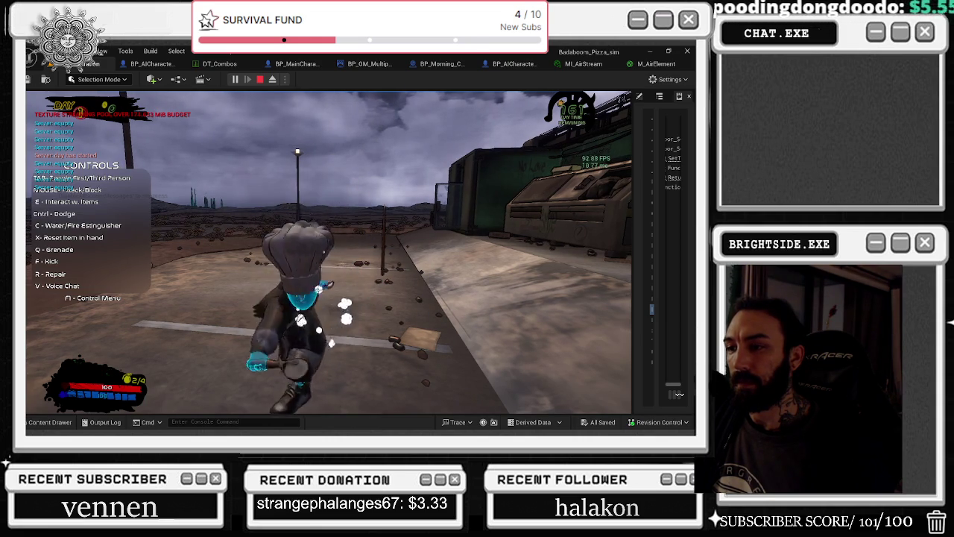
key(c)
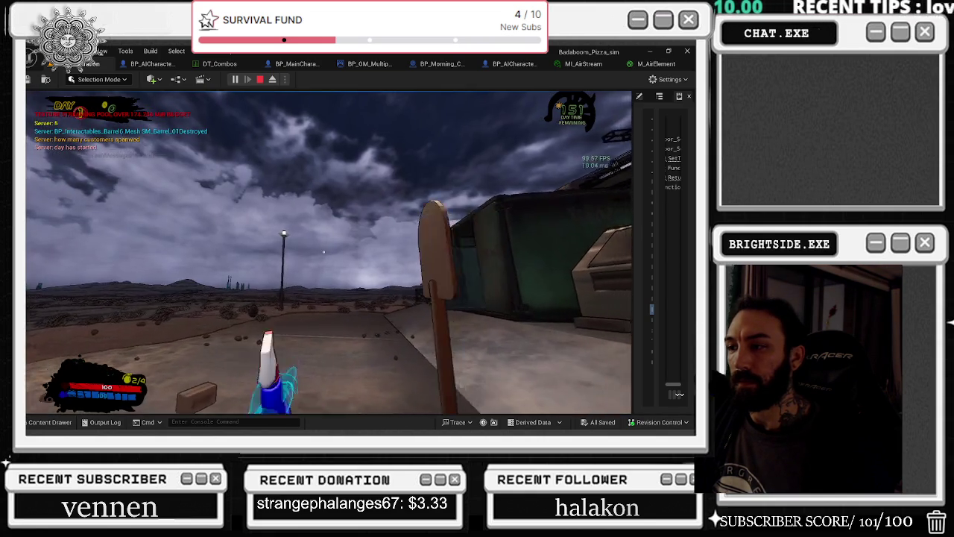
Pick up the shovel and swing it repeatedly to test its trail.
key(e)
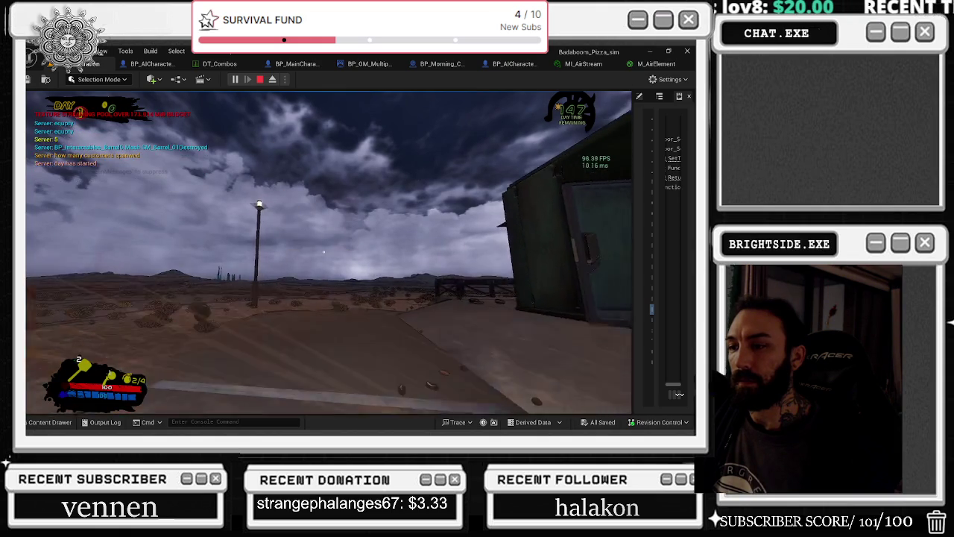
click(323, 252)
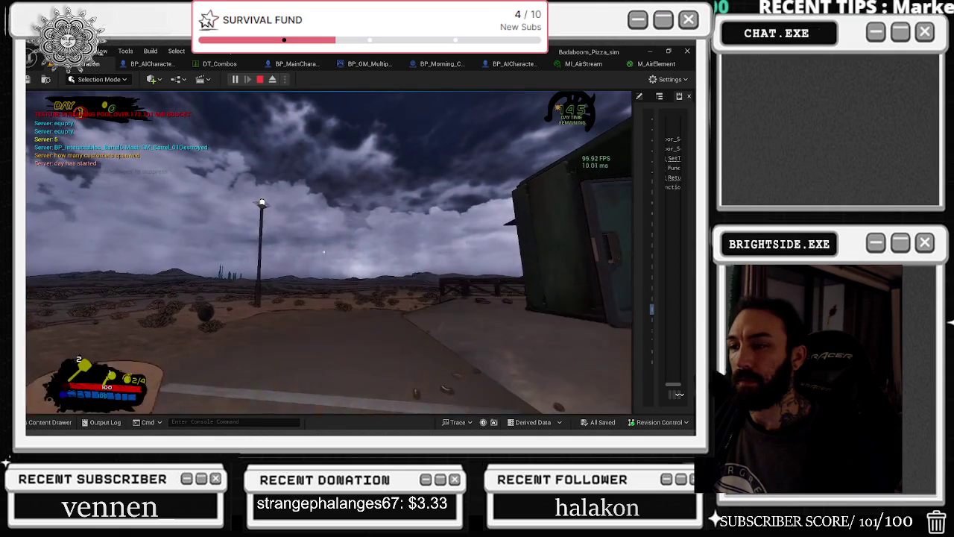
click(323, 252)
click(323, 252)
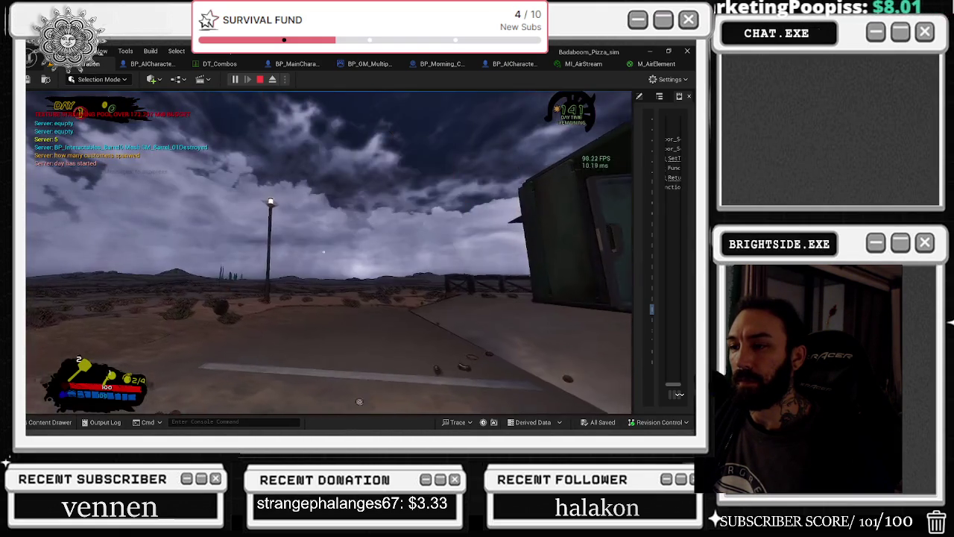
click(324, 252)
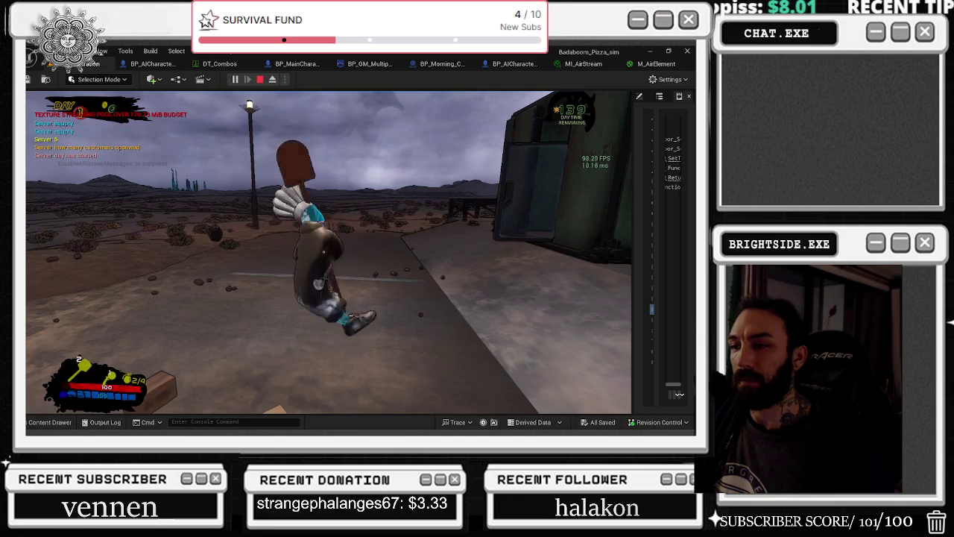
click(324, 252)
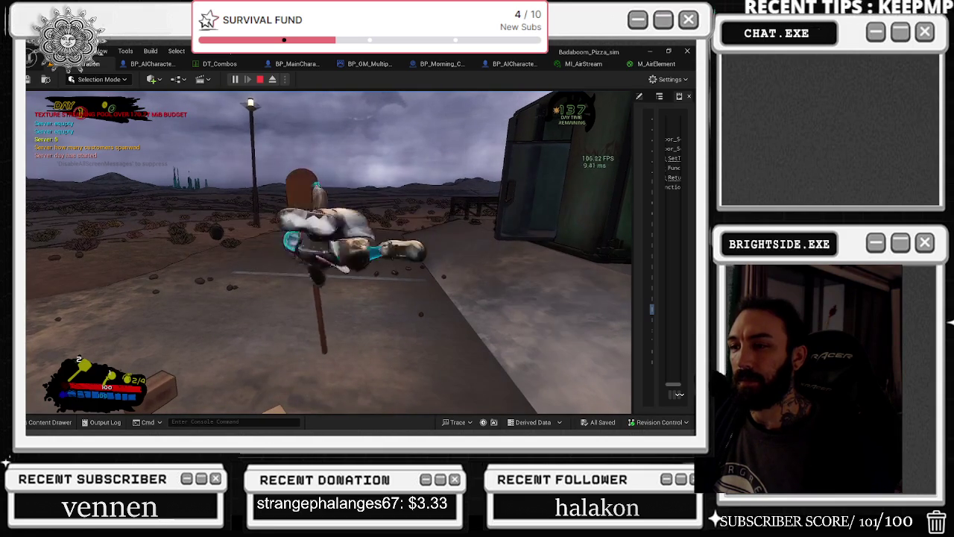
click(323, 251)
click(324, 252)
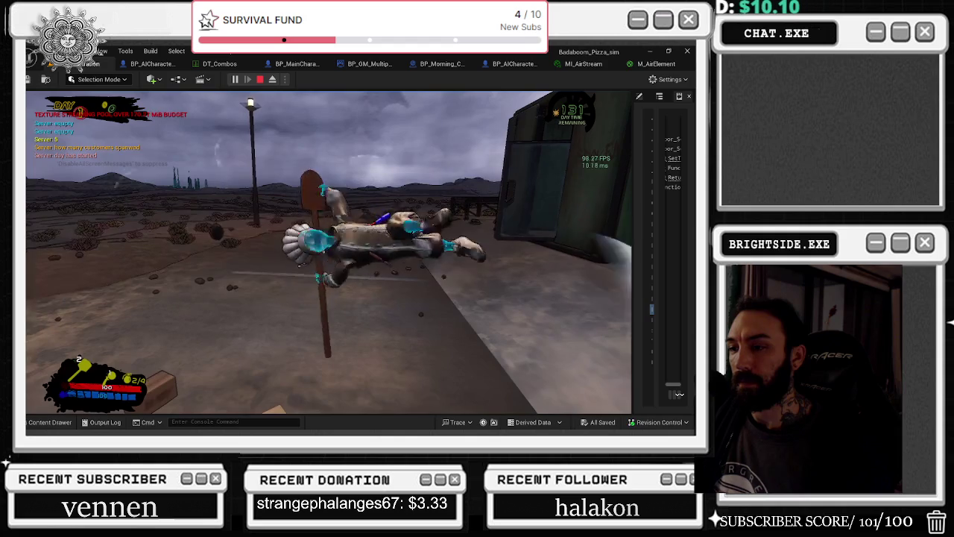
click(323, 252)
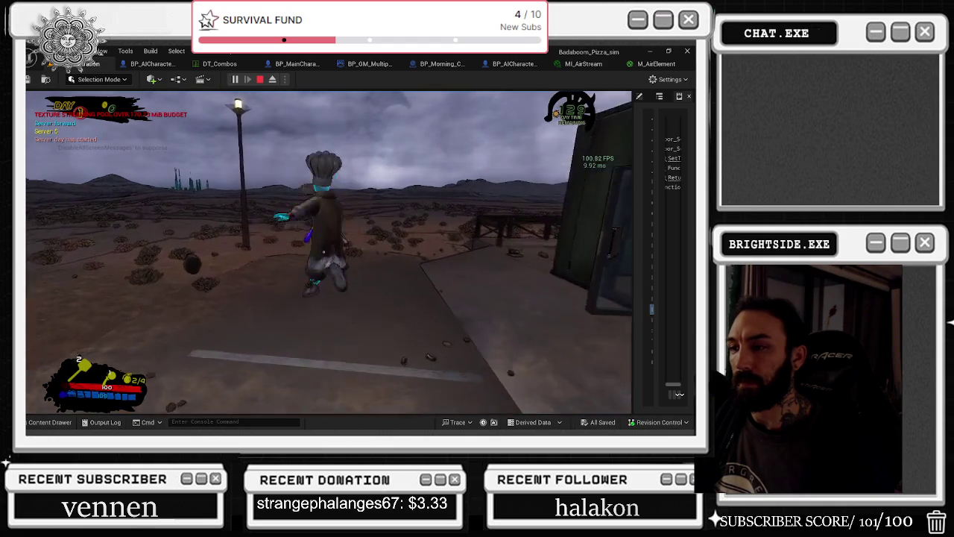
Run around the green building's porch and the dusk desert, then stop the play session.
key(w)
key(w)
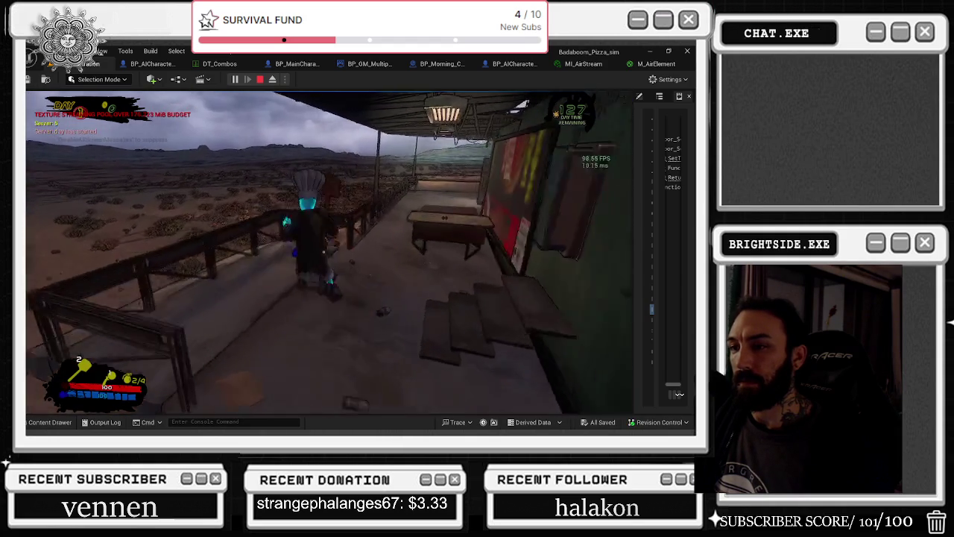
key(w)
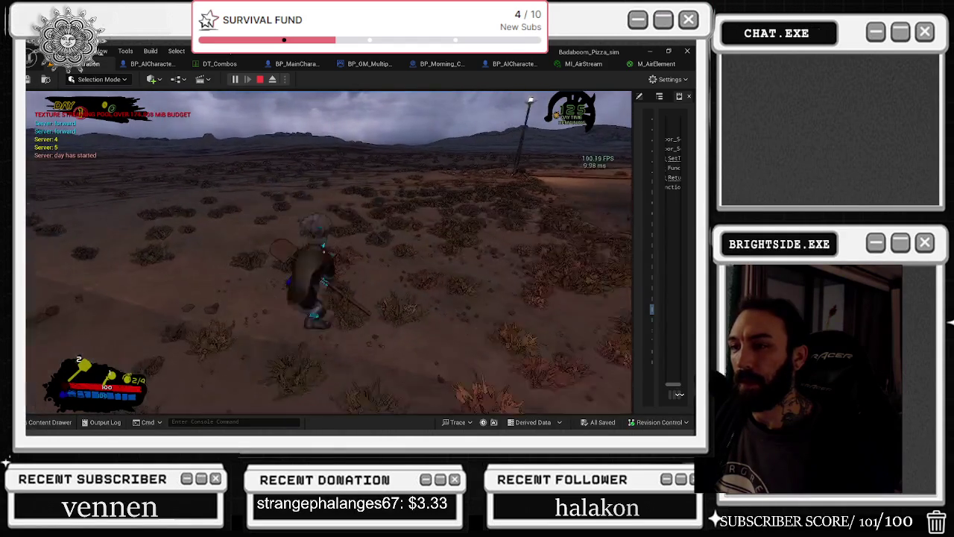
key(w)
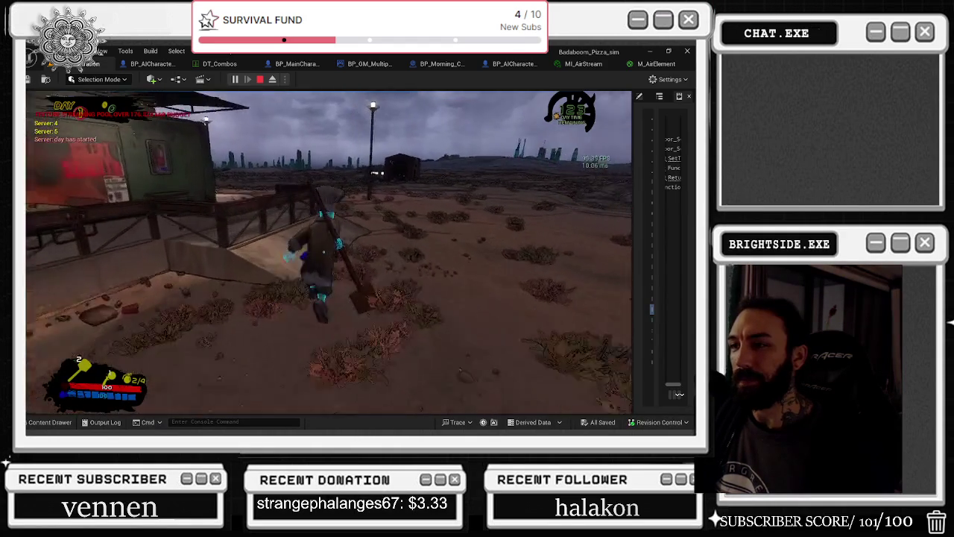
key(w)
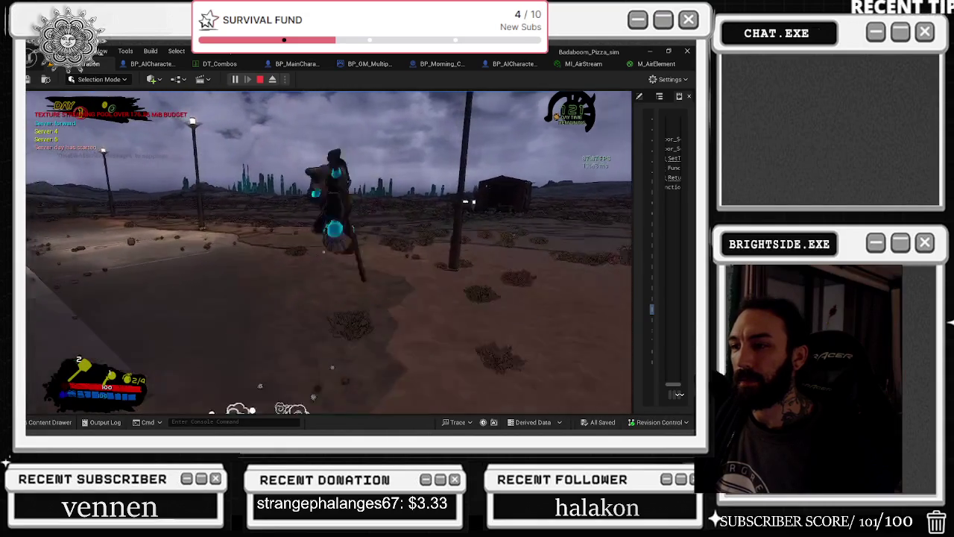
key(w)
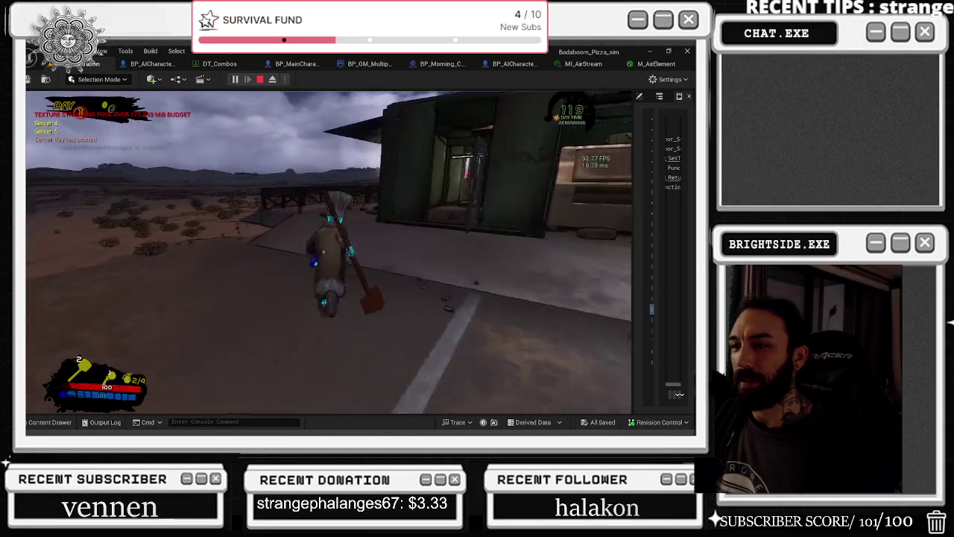
key(w)
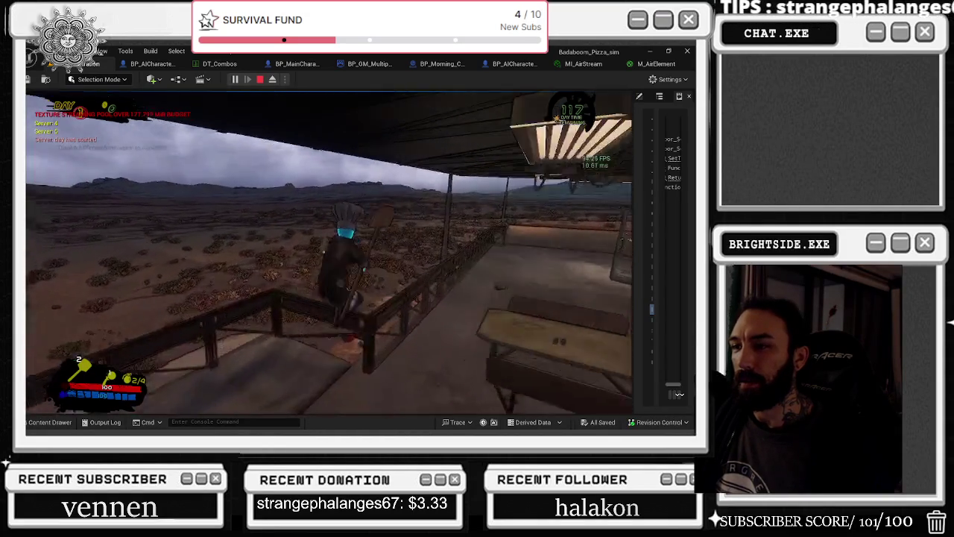
key(w)
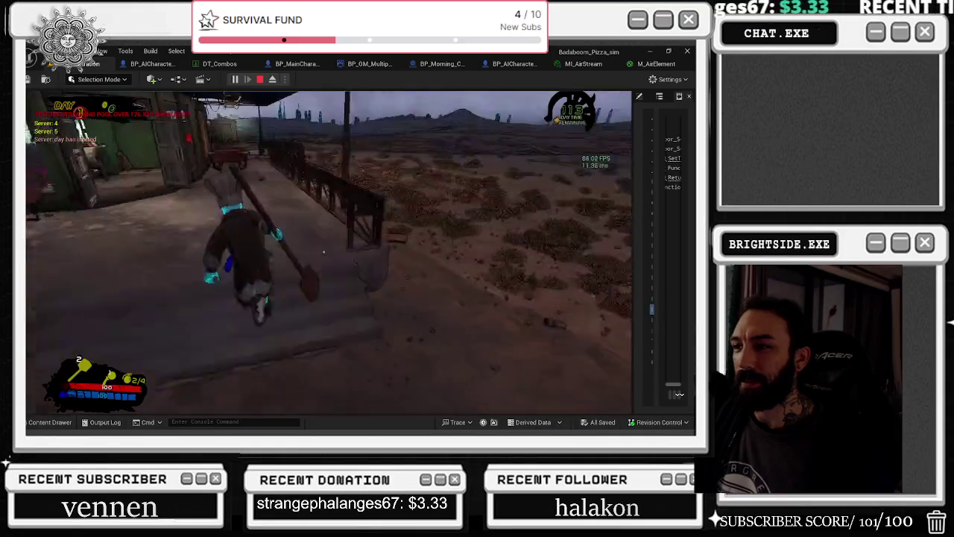
key(w)
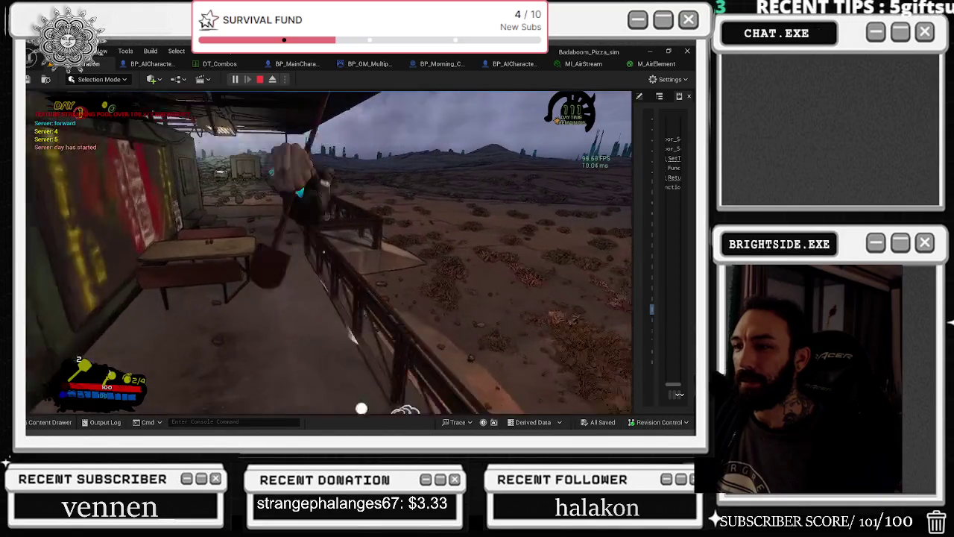
key(w)
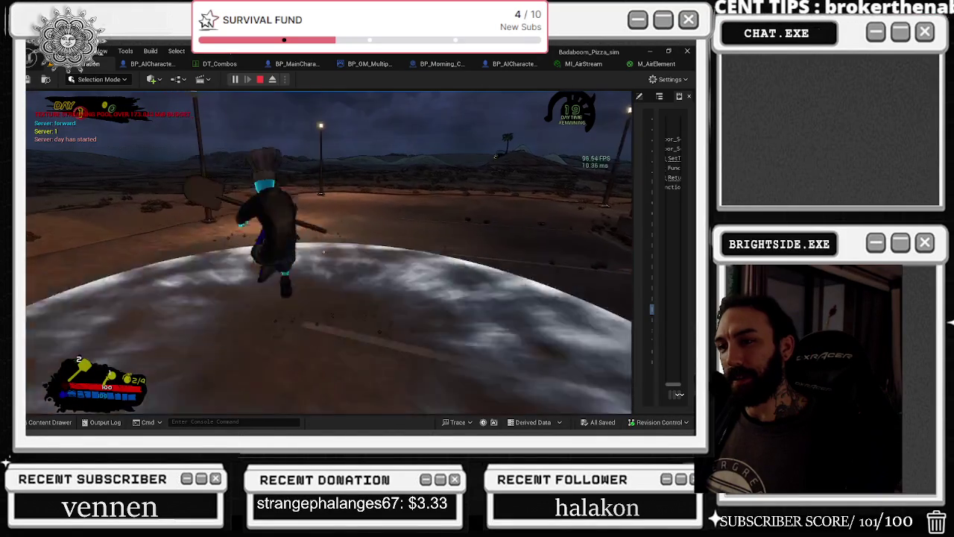
key(s)
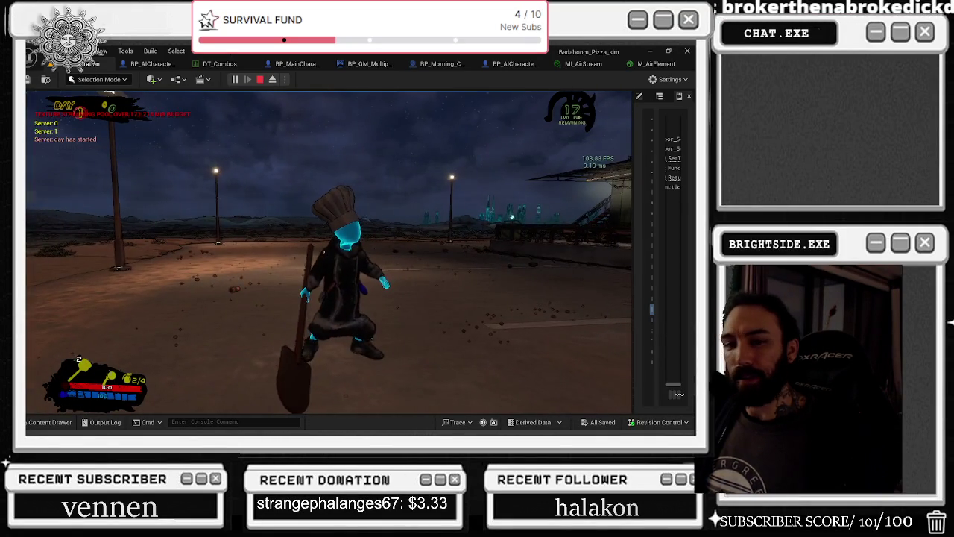
key(Escape)
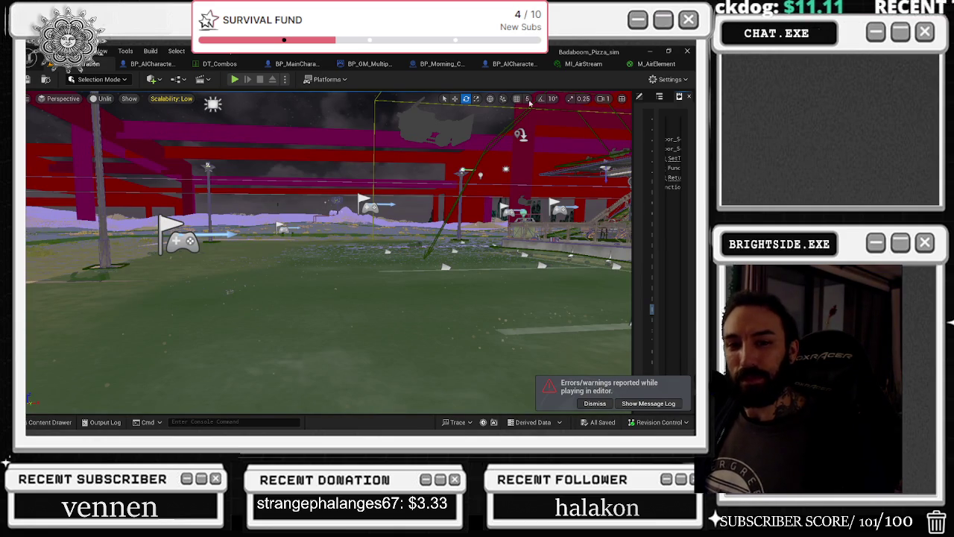
Close M_AirElement and MI_AirStream, then save the AI character blueprint.
click(655, 64)
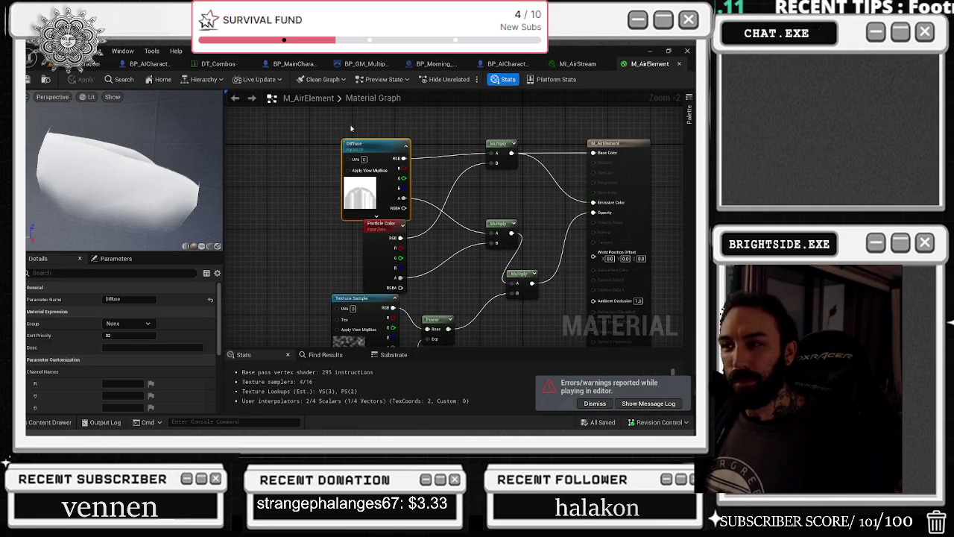
click(678, 64)
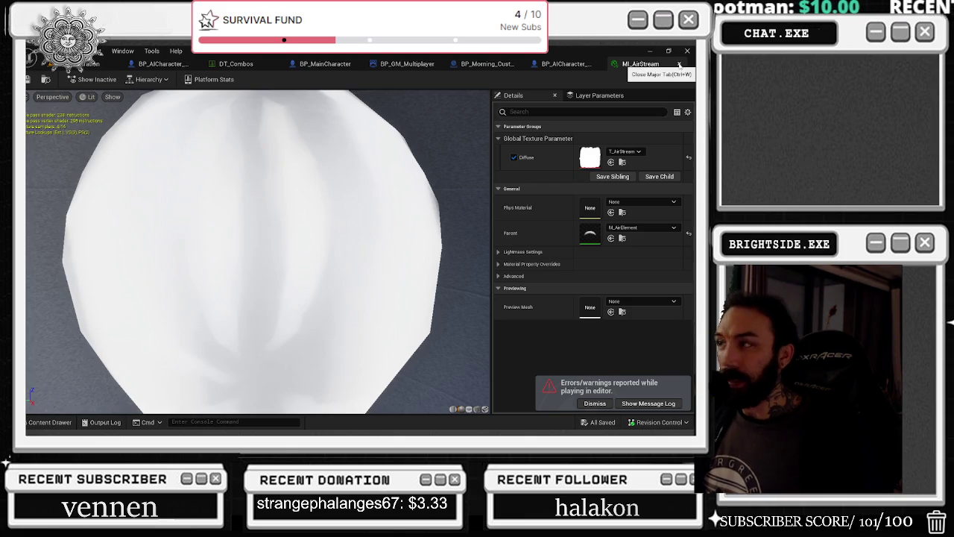
click(678, 65)
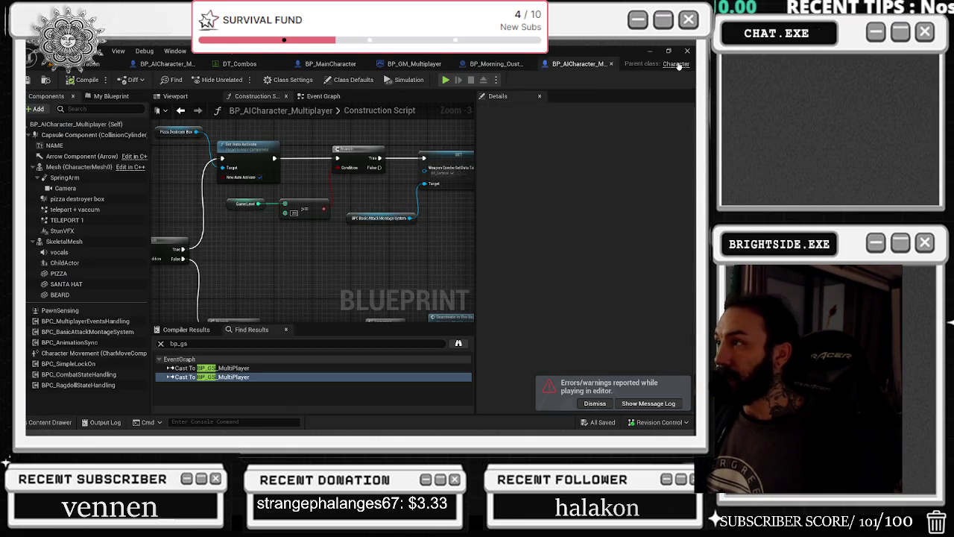
click(303, 206)
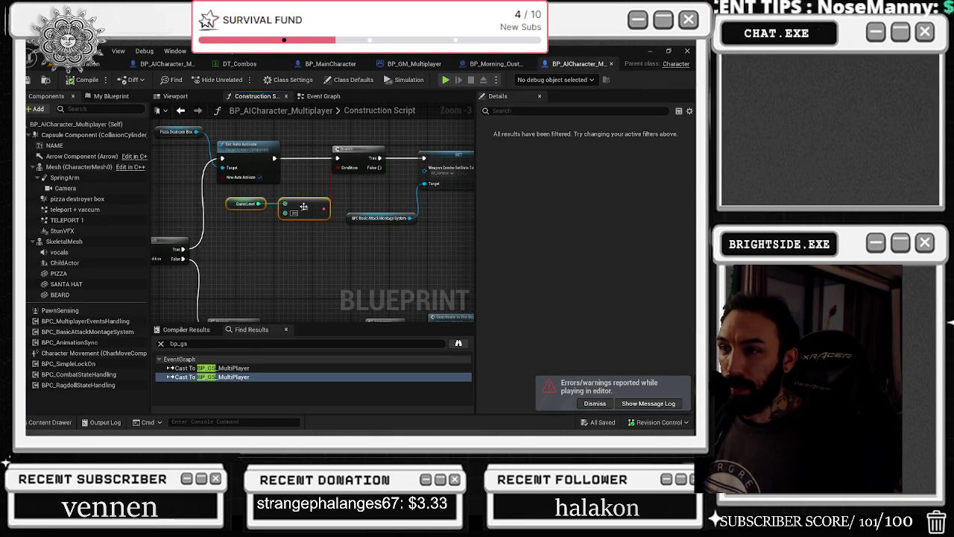
key(ctrl+s)
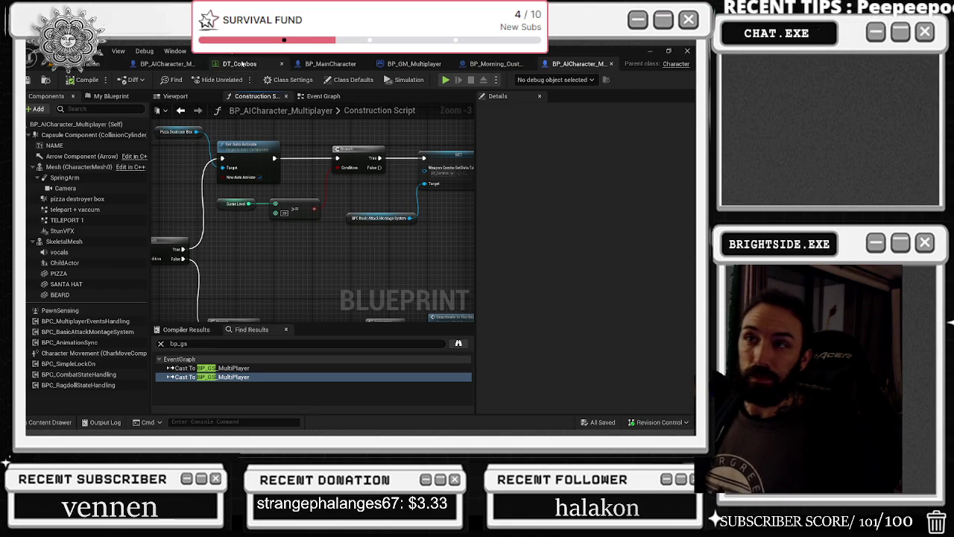
Check the DT_Combos data table, then start a new play-in-editor session from the level.
click(240, 64)
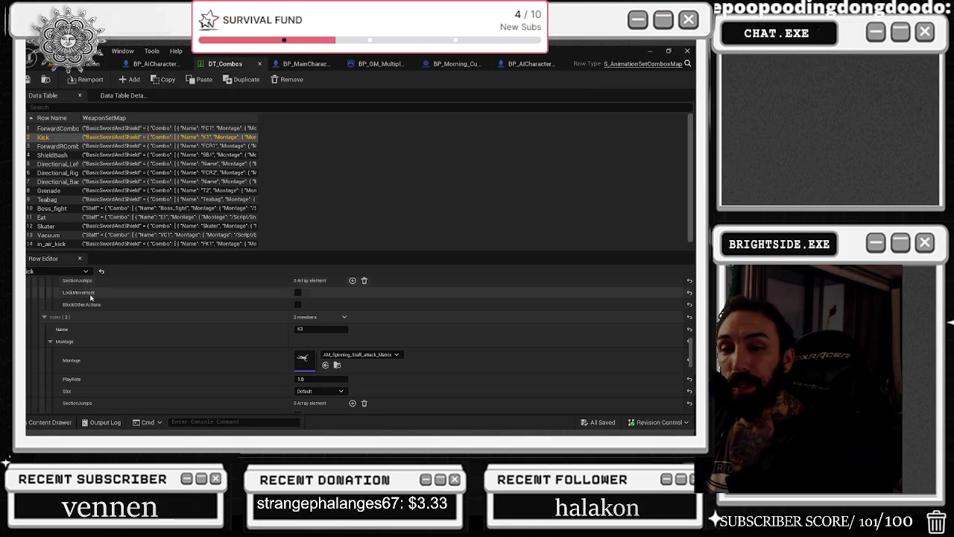
scroll(89, 313, up, 5)
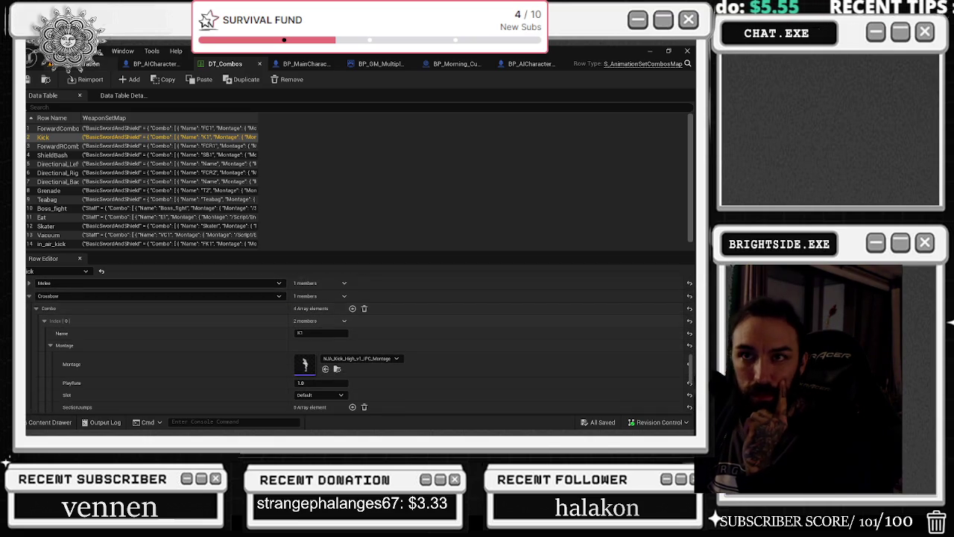
click(94, 63)
click(233, 79)
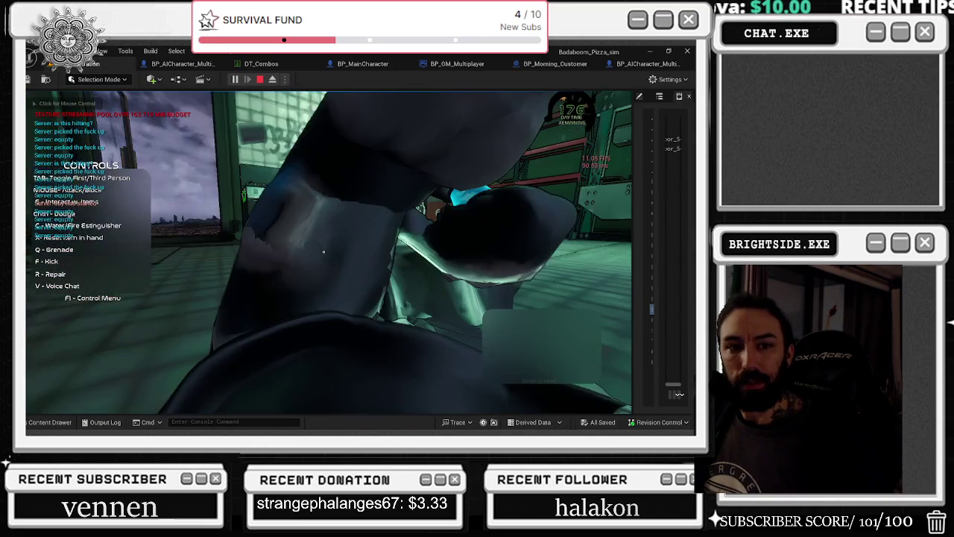
Free the mouse from the running game with Shift+F1 and Alt+Tab away.
key(shift+F1)
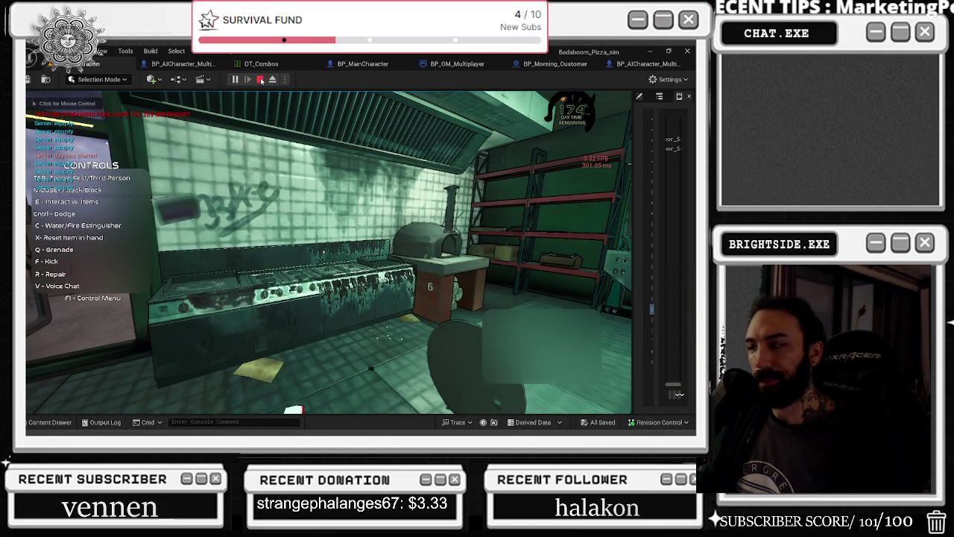
key(alt+Tab)
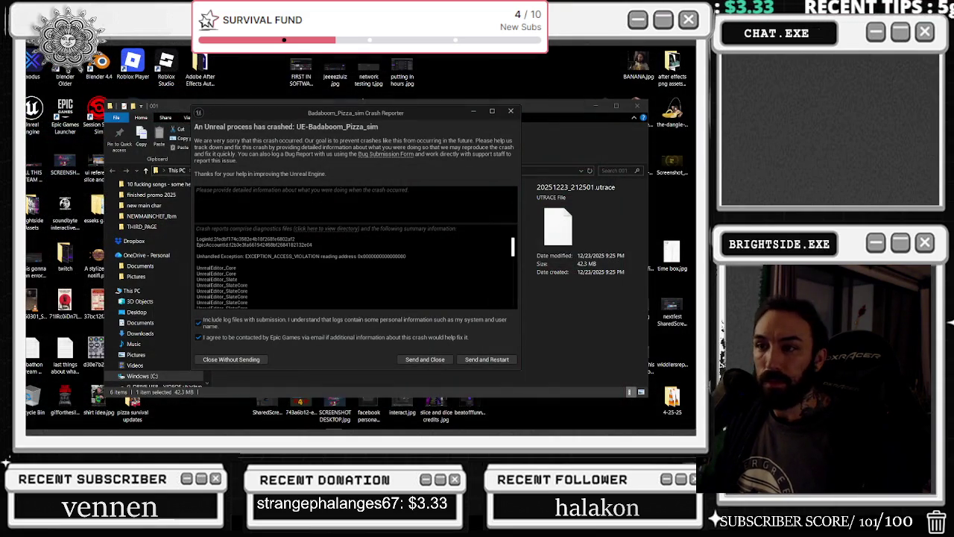
Dismiss the Crash Reporter dialog for the crashed Badaboom_Pizza_sim editor.
click(468, 361)
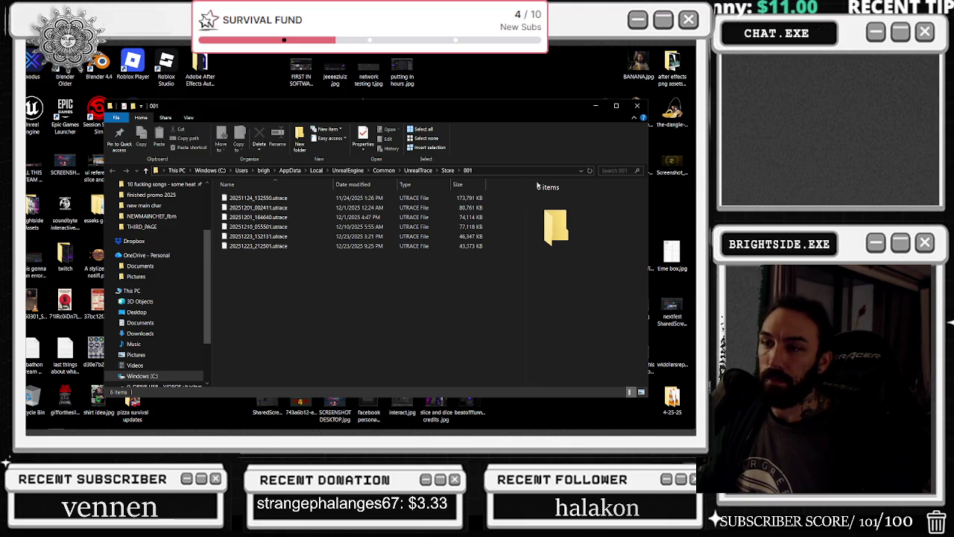
Close the File Explorer window showing the UnrealTrace Store folder.
click(636, 105)
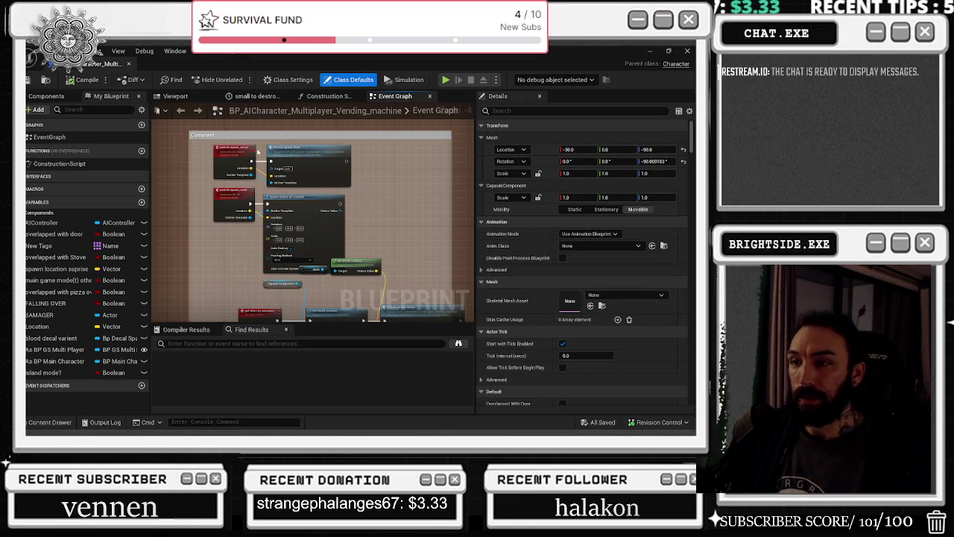
Inspect the vending-machine AI Event Graph, bringing the pawn-sensing event nodes into view.
scroll(264, 174, up, 3)
scroll(424, 199, down, 4)
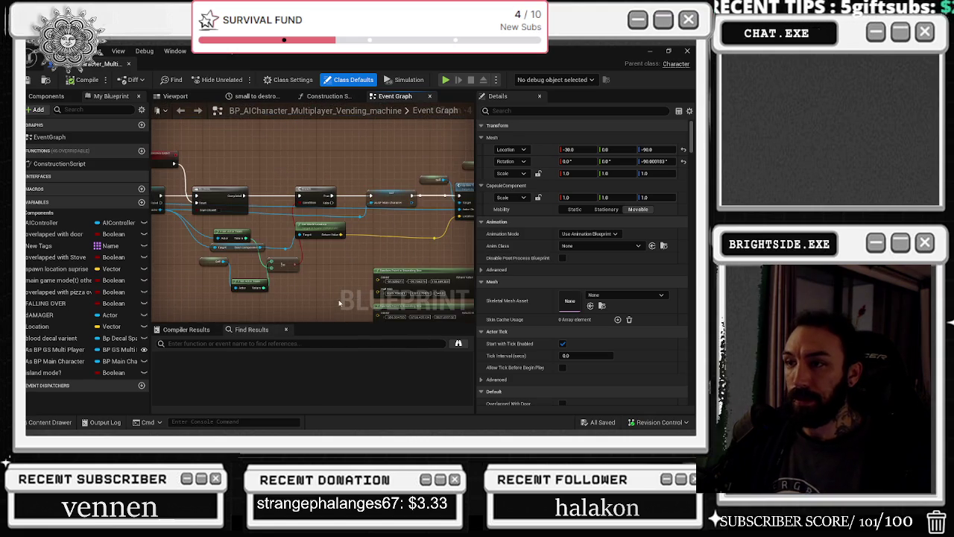
scroll(338, 300, up, 4)
drag(280, 199, 411, 322)
drag(401, 206, 464, 261)
scroll(277, 289, down, 1)
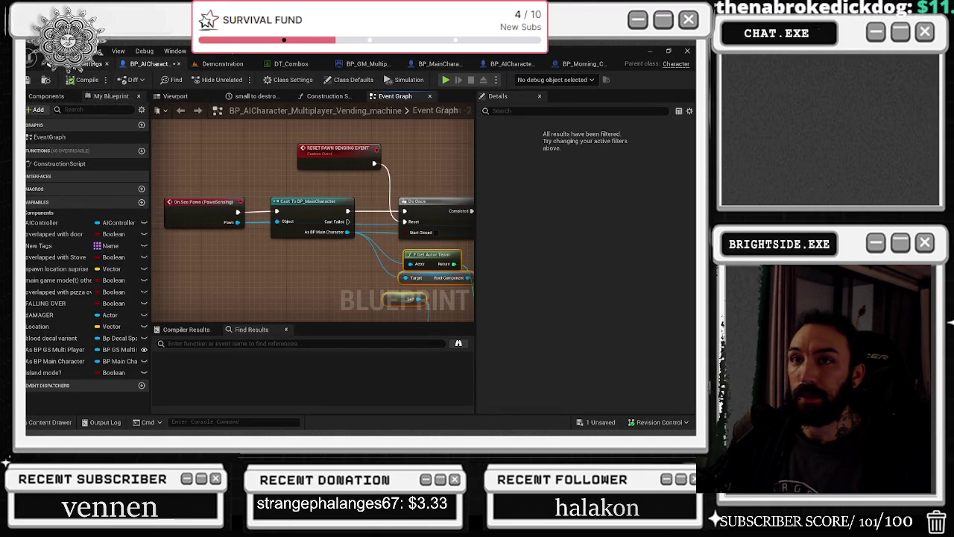
Glance at Project Settings and the level viewport, save the AI blueprint, then bring up DT_Combos.
click(95, 64)
key(ctrl+w)
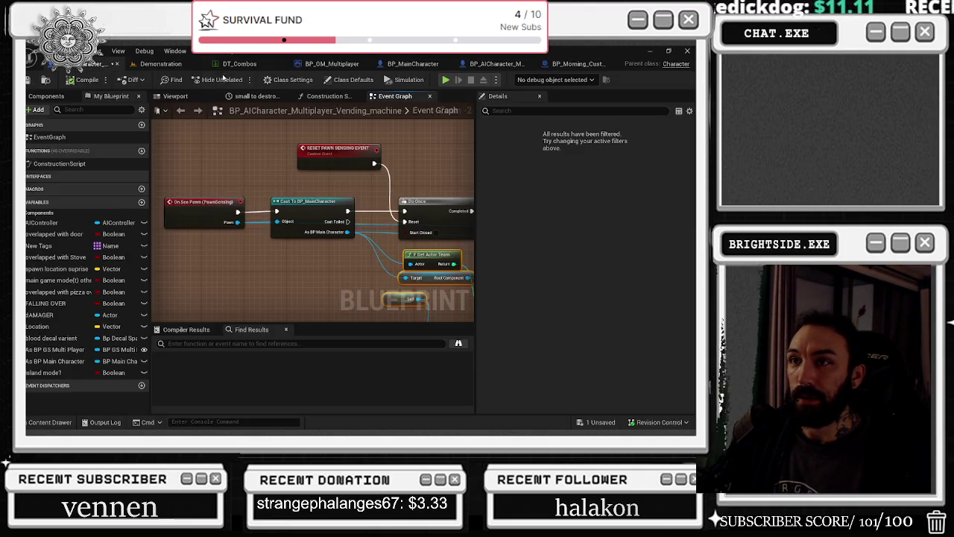
click(143, 65)
drag(328, 254, 328, 253)
click(165, 63)
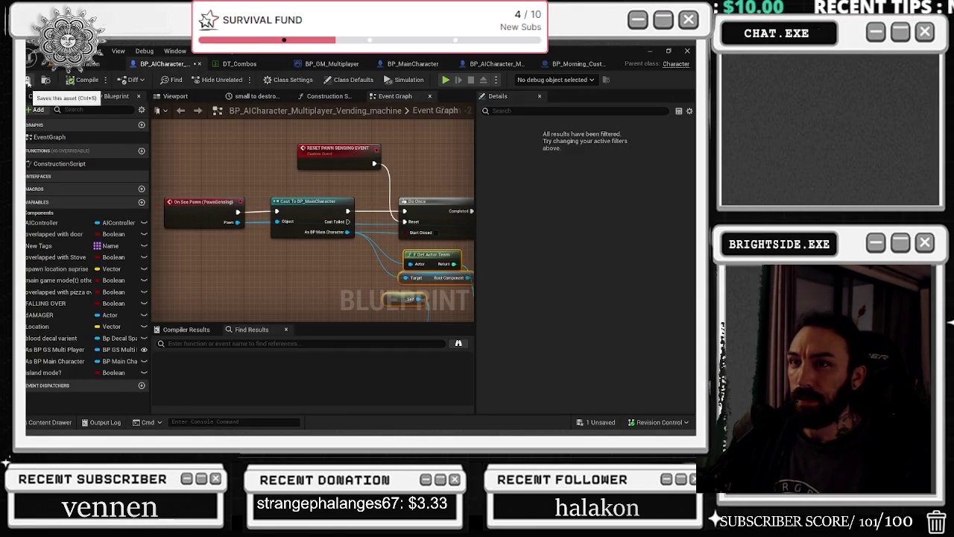
click(28, 82)
click(238, 64)
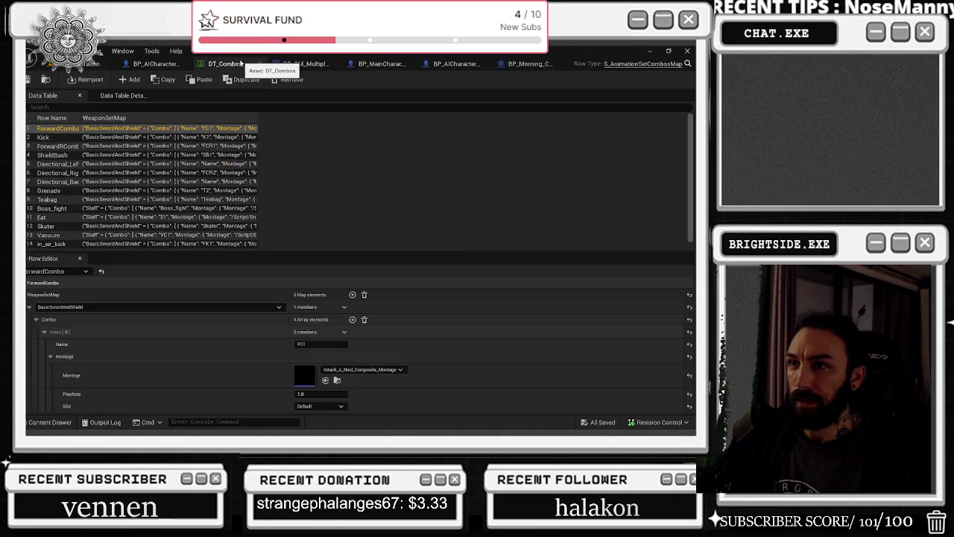
Select the Round node in BP_GM_Multiplayer's Begin Match Spawn AI graph, then return to the level viewport.
click(303, 65)
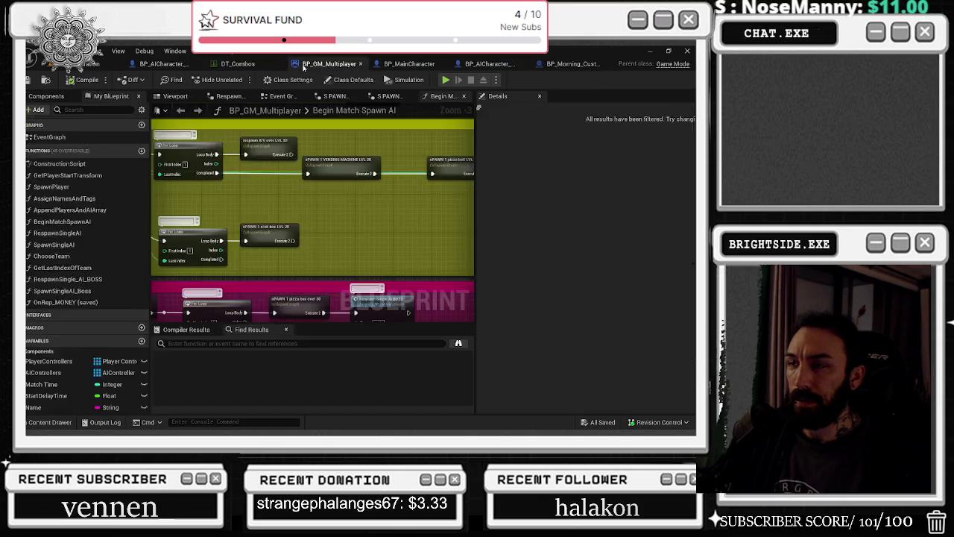
drag(295, 199, 467, 209)
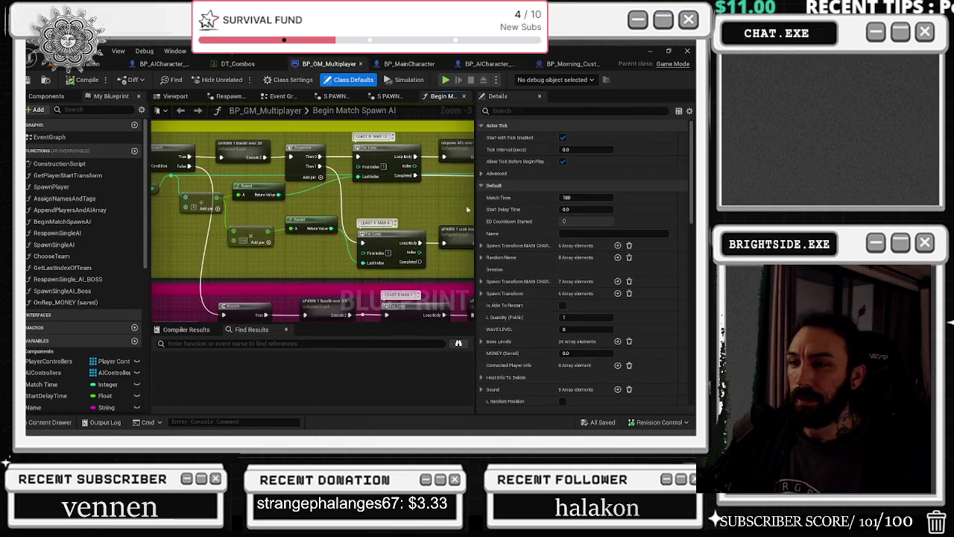
click(309, 218)
drag(446, 214, 368, 214)
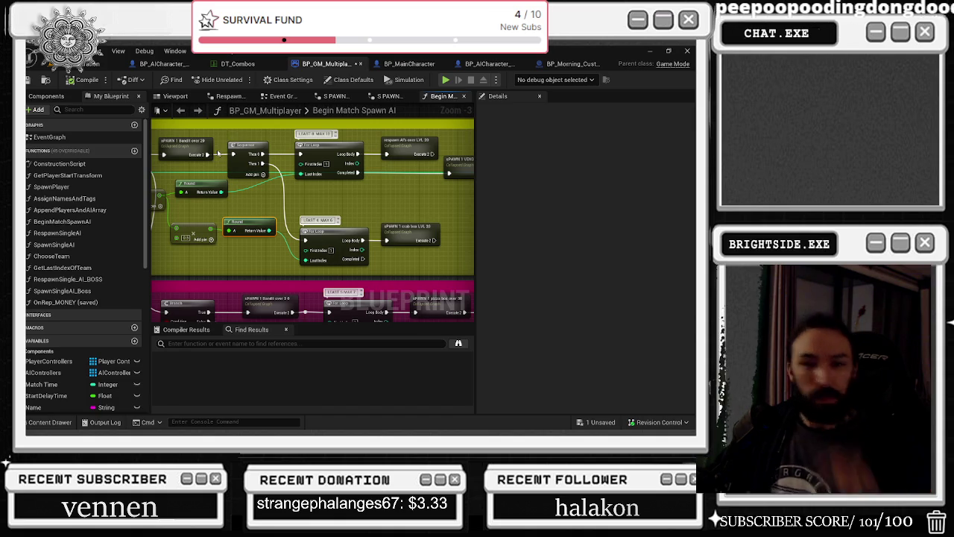
mouse_move(208, 148)
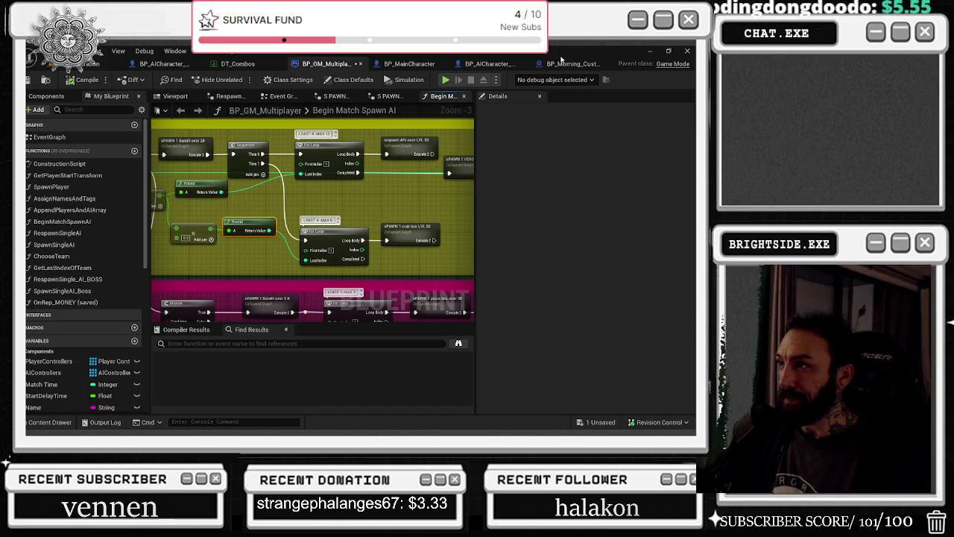
click(566, 64)
click(100, 64)
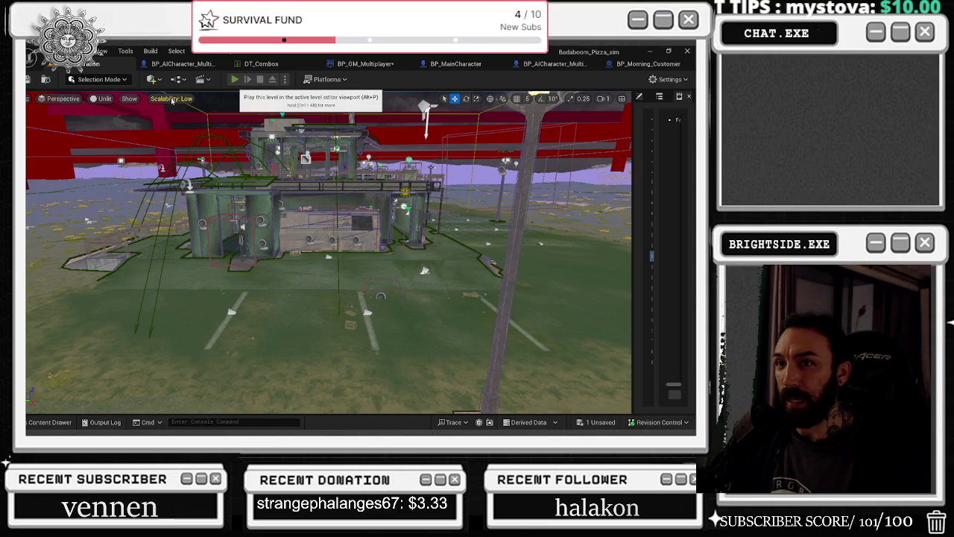
Start Play In Editor, eject and re-possess, visit the pause Options menu, and resume first-person play.
click(234, 79)
key(alt+Tab)
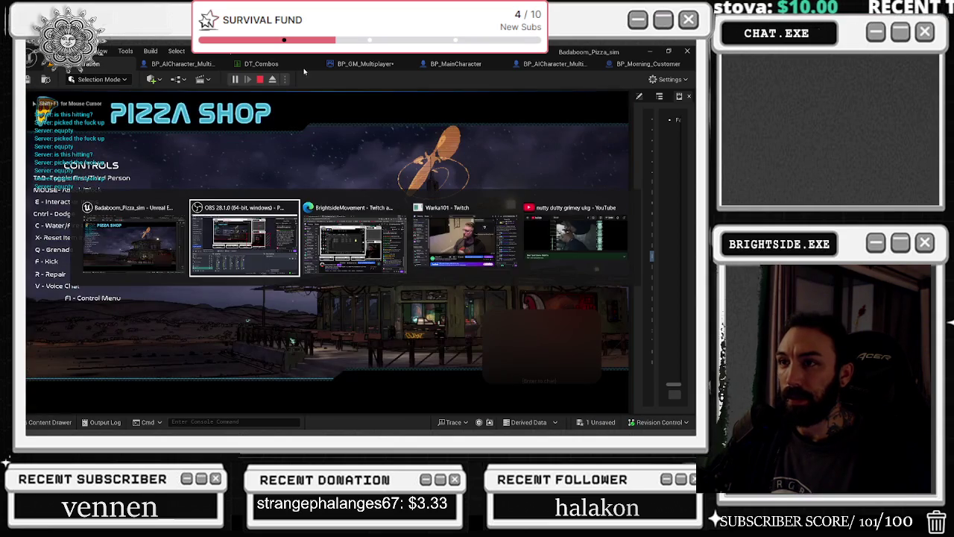
click(273, 79)
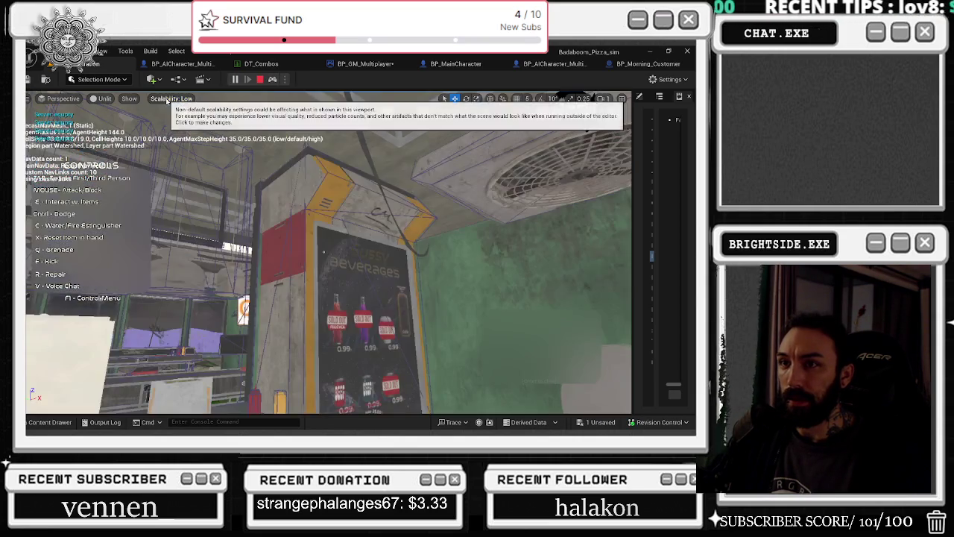
click(172, 99)
click(273, 79)
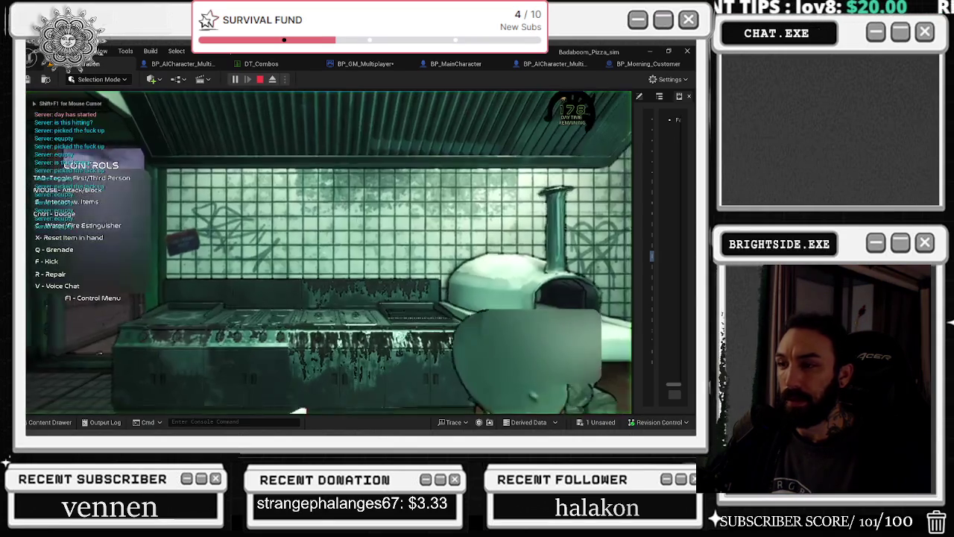
key(Escape)
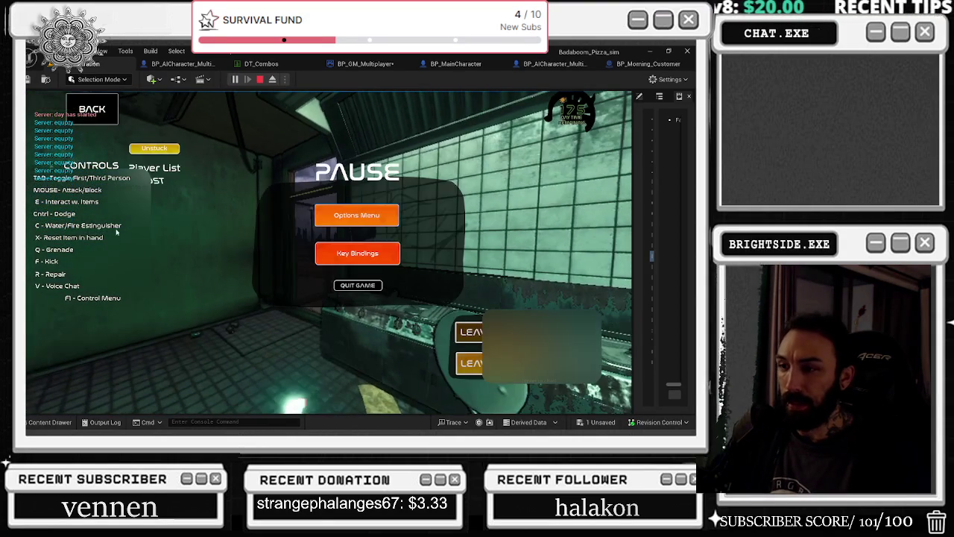
click(331, 212)
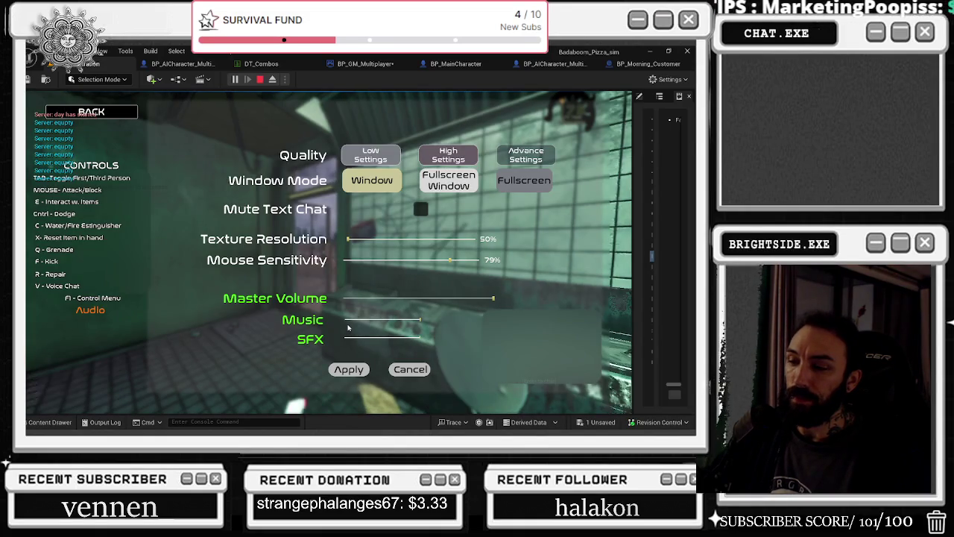
click(349, 369)
Walk past the green container to the wall cabinet and shatter its glass to free the extinguisher.
key(w)
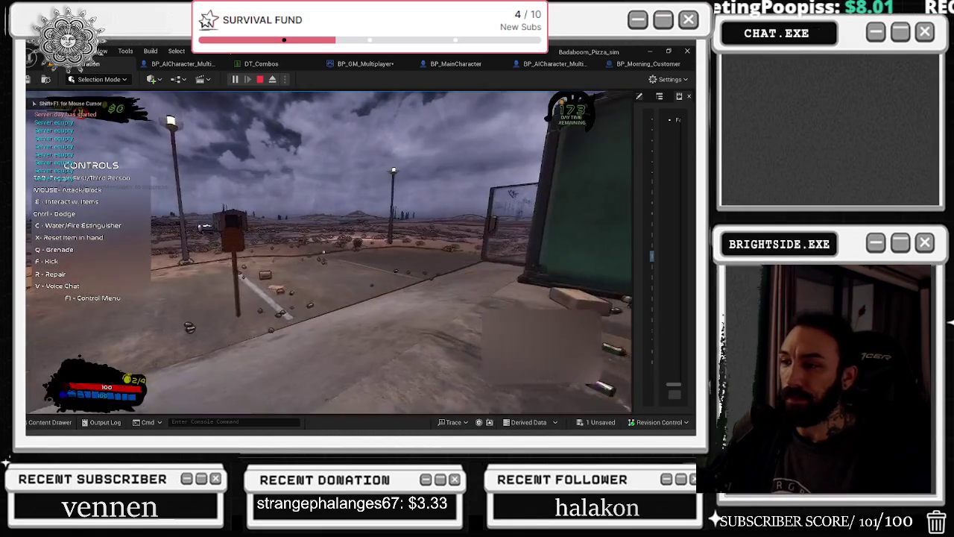
key(w)
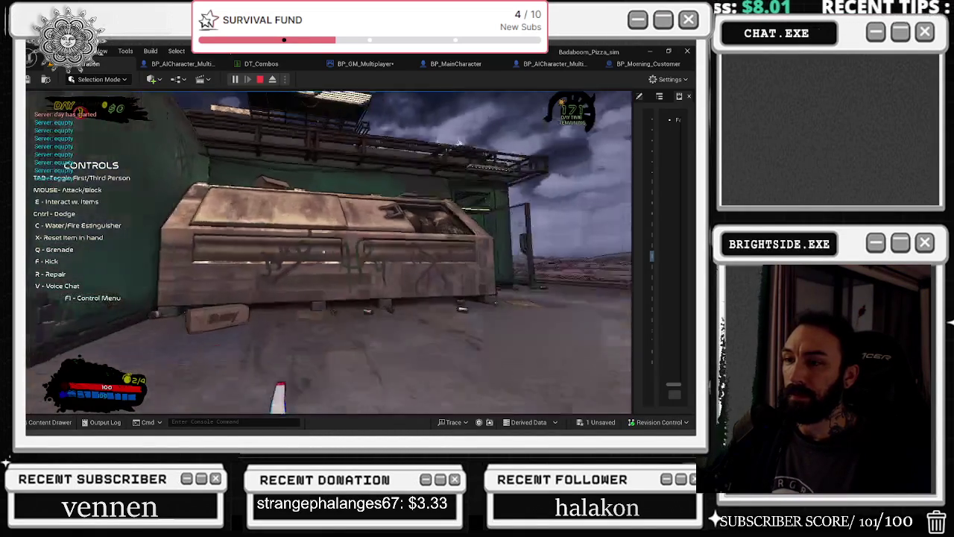
key(w)
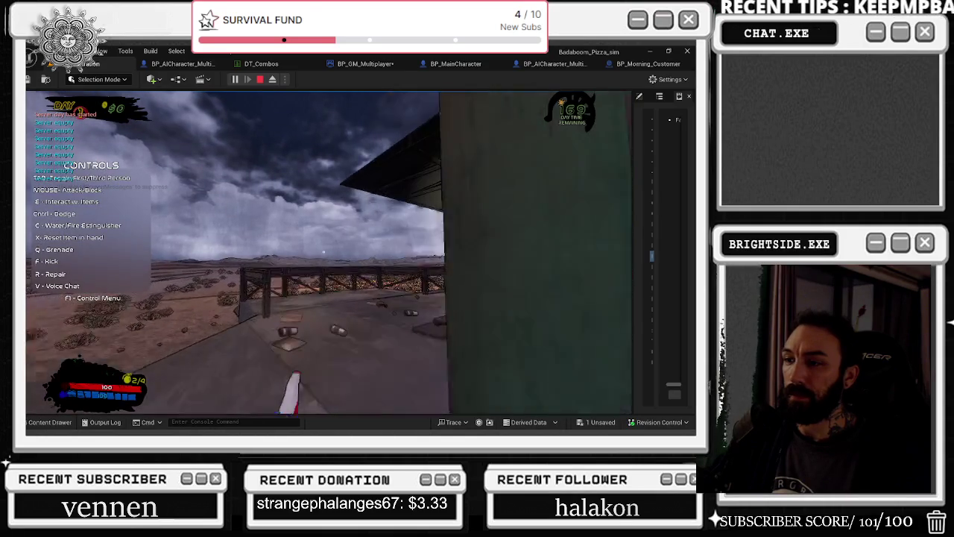
key(e)
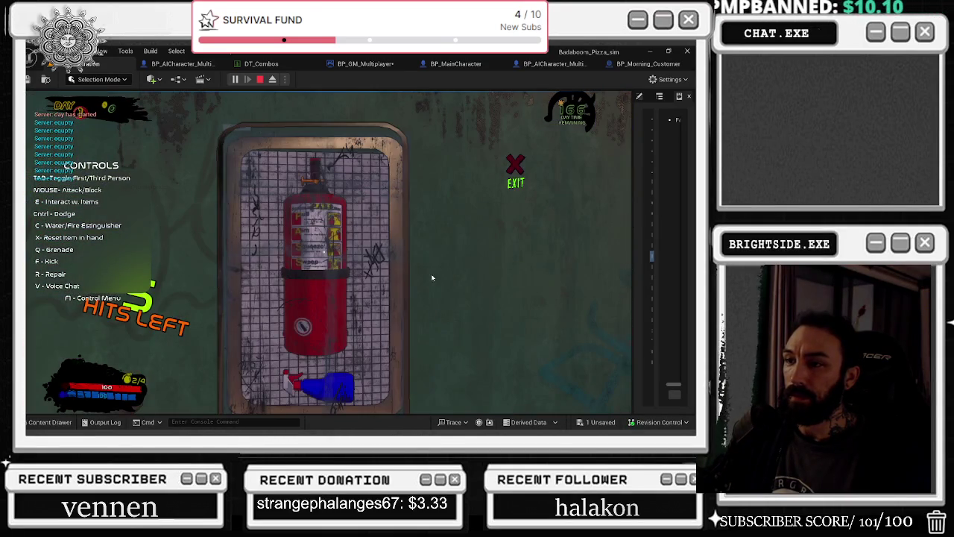
click(431, 277)
click(431, 277)
click(431, 277)
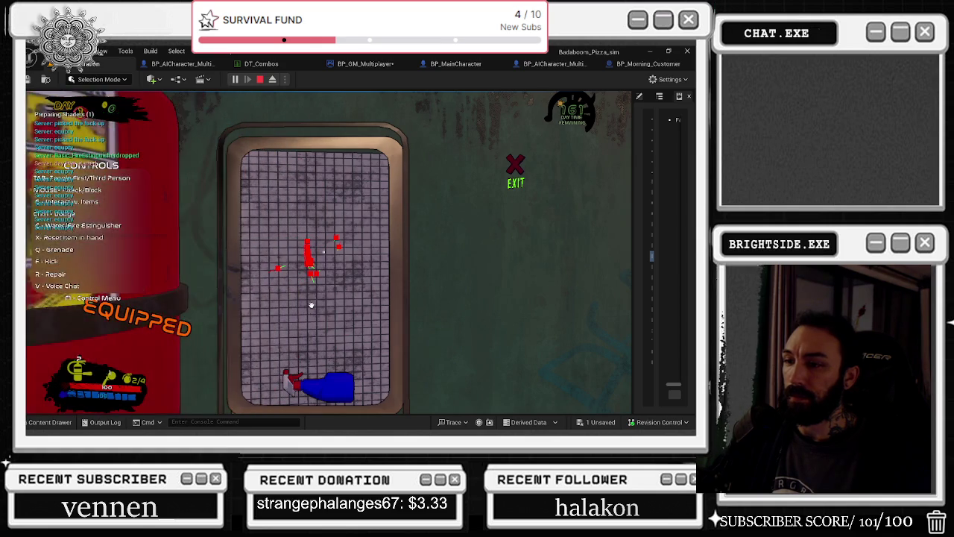
Perform the extinguisher flip, forward combo and spray, walk through the smoke, then stop PIE.
key(w)
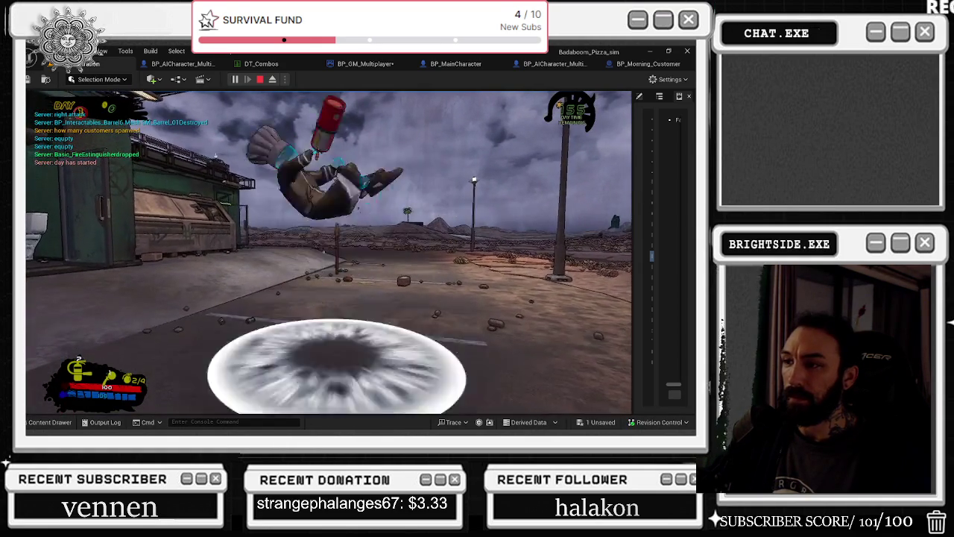
key(w)
click(323, 252)
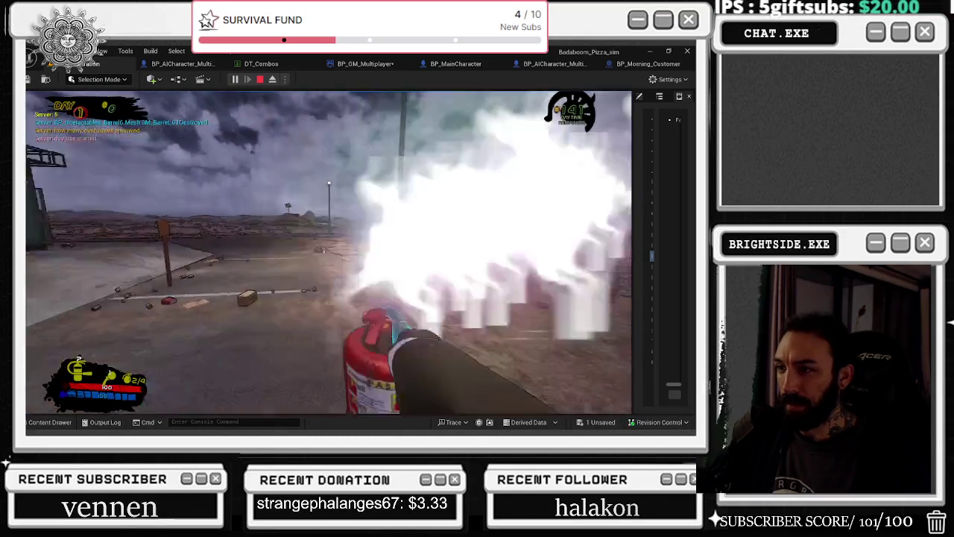
key(w)
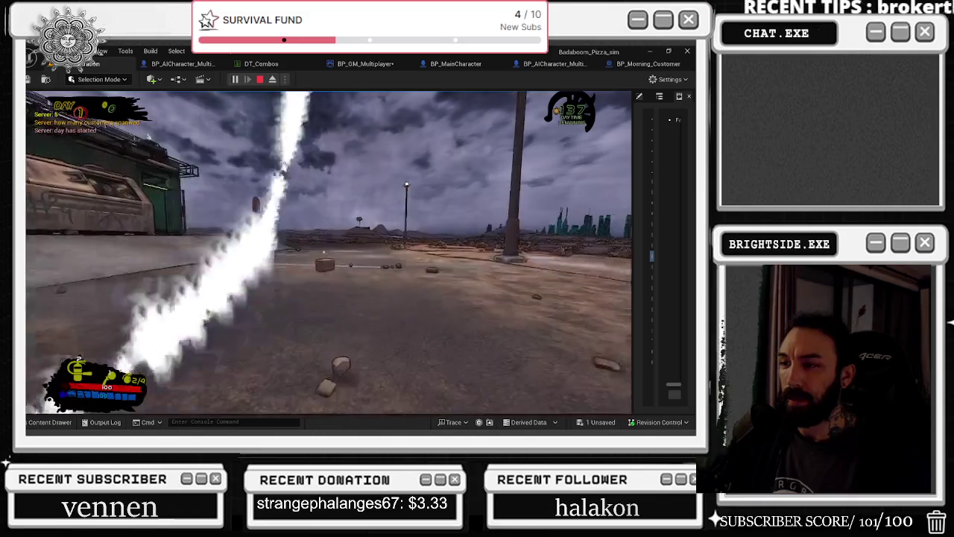
key(w)
key(Escape)
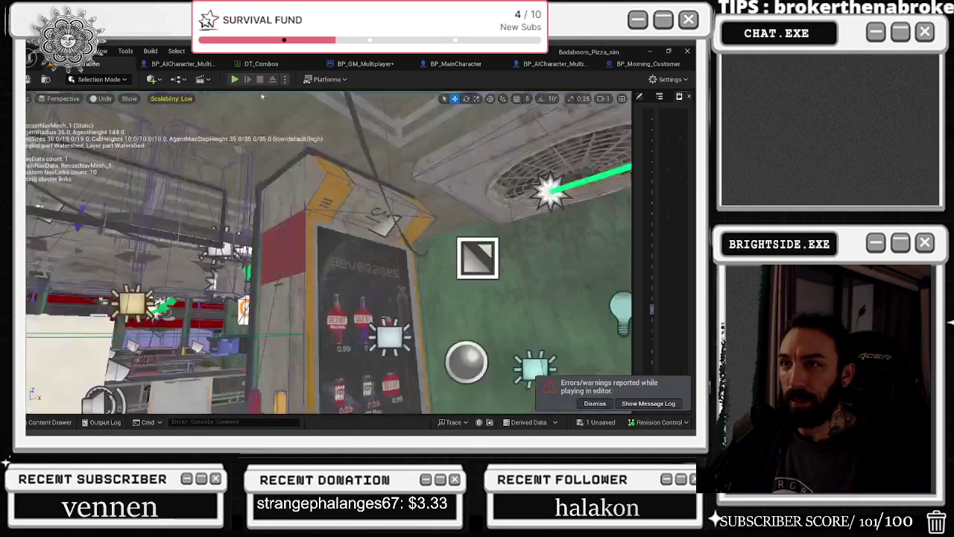
In DT_Combos' Row Editor, collapse BasicSwordAndShield and expand the Extinguisher entry's combo list.
click(260, 63)
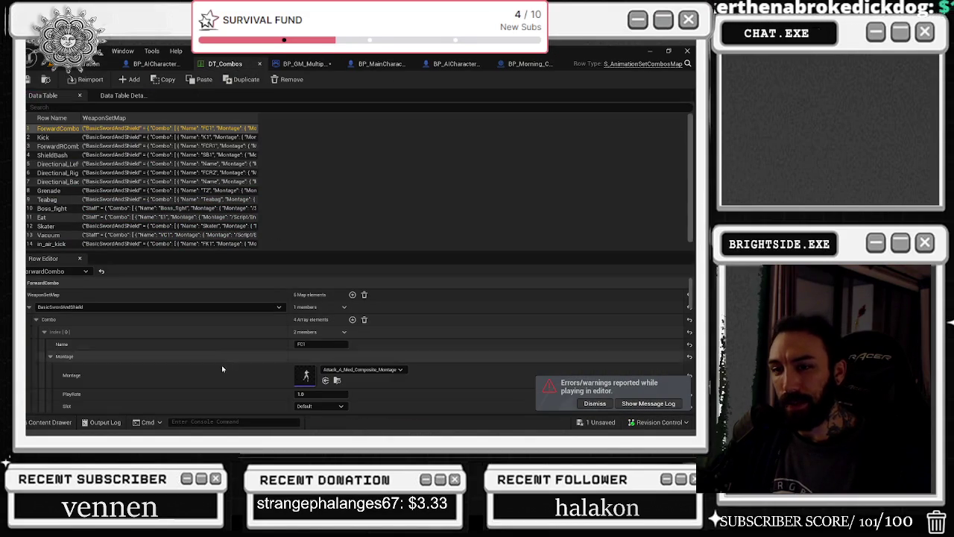
click(30, 307)
click(29, 308)
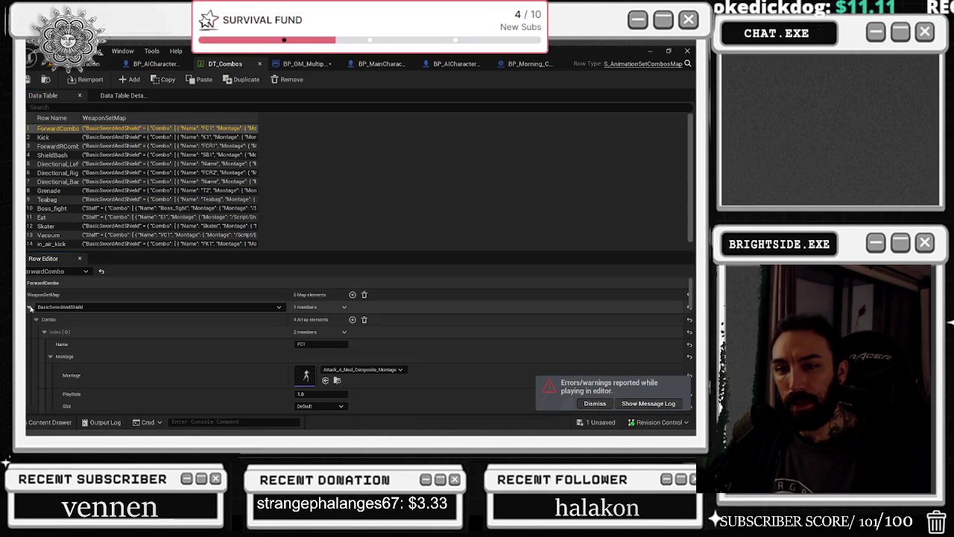
click(30, 307)
click(29, 358)
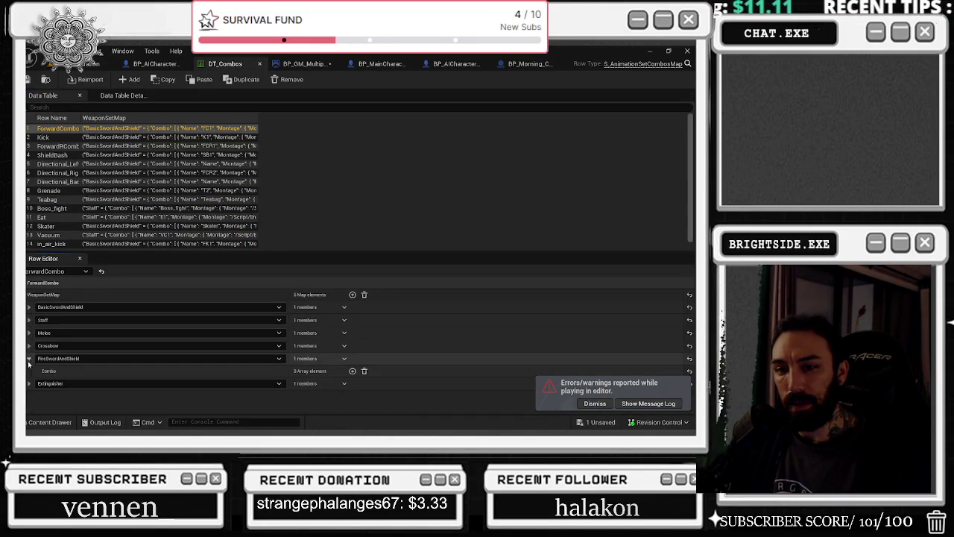
click(29, 383)
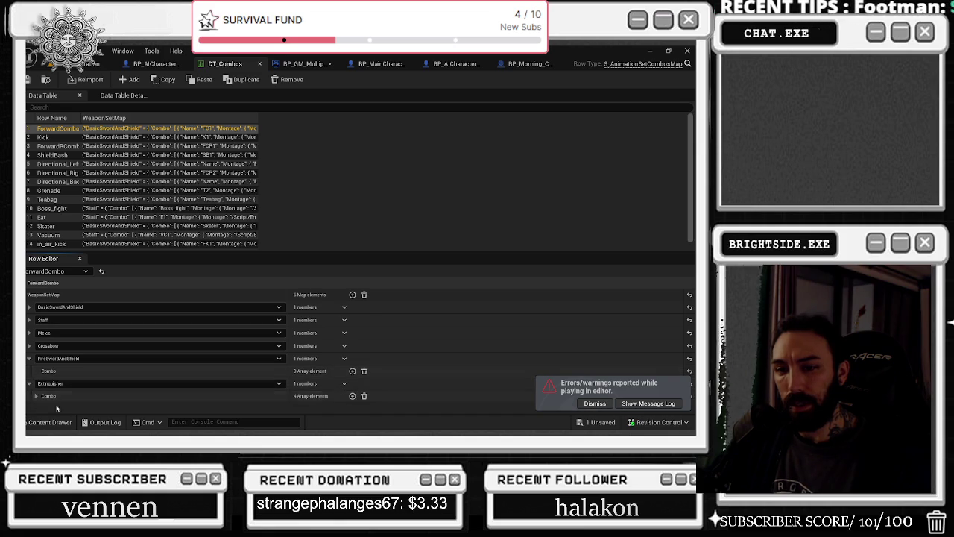
click(35, 396)
Expand extinguisher combo steps FC1 and FC4 to reveal their montage settings.
scroll(45, 388, down, 1)
click(44, 367)
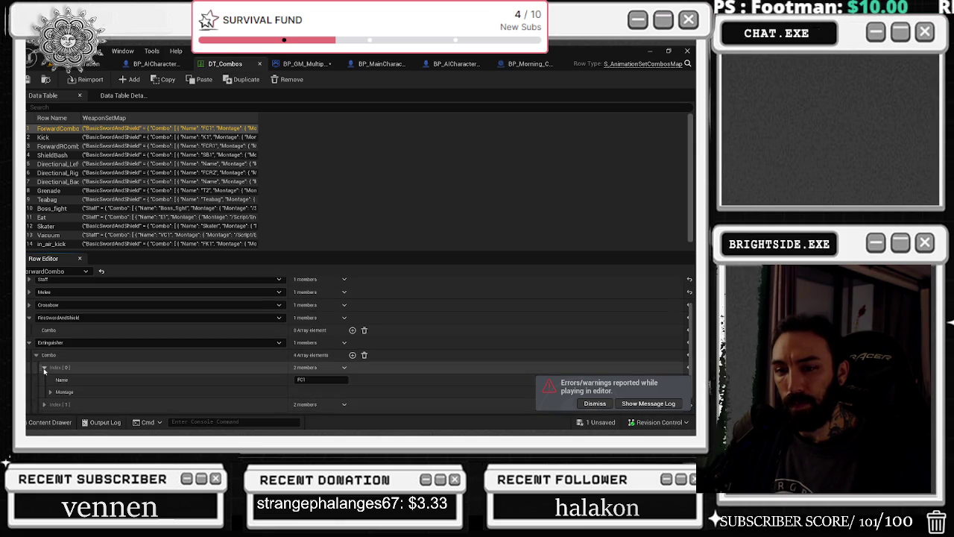
scroll(89, 370, down, 1)
click(50, 368)
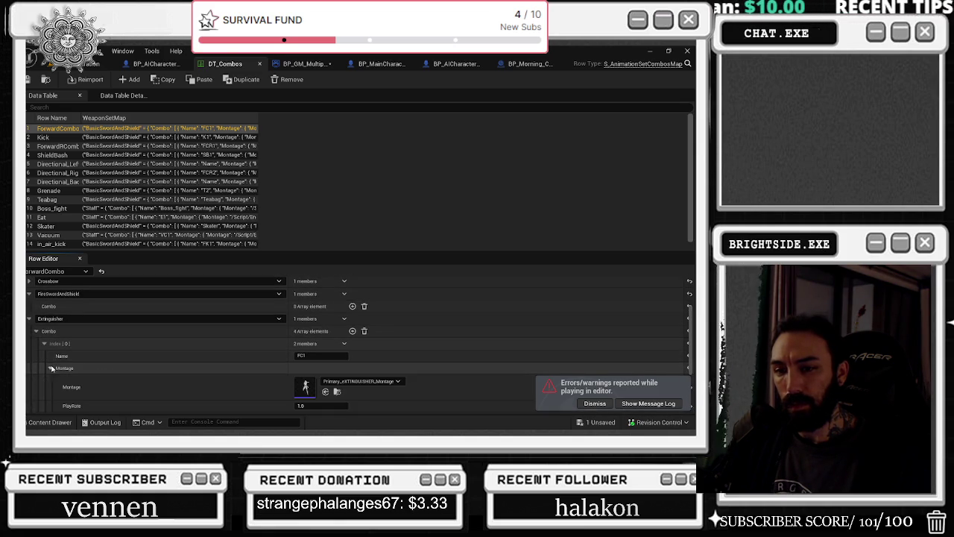
scroll(112, 373, down, 2)
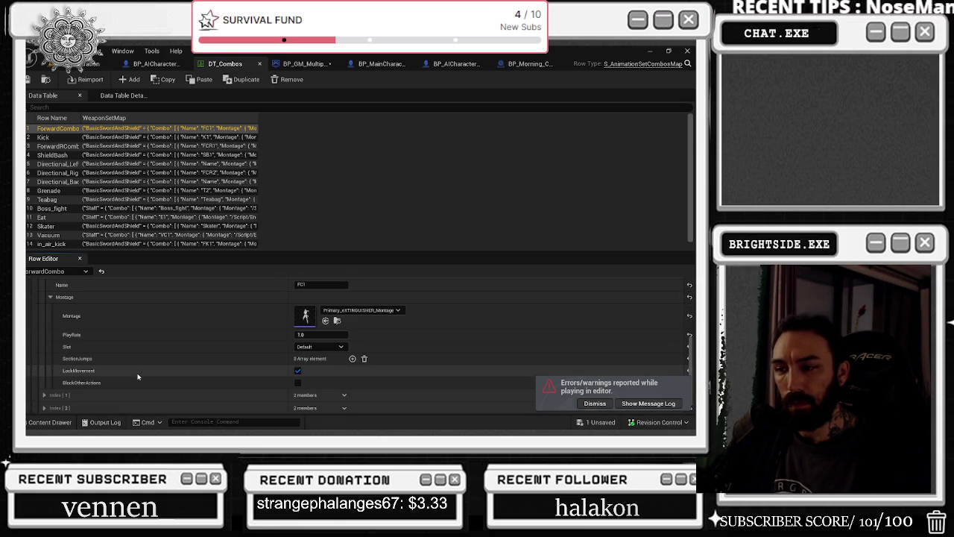
scroll(137, 377, down, 1)
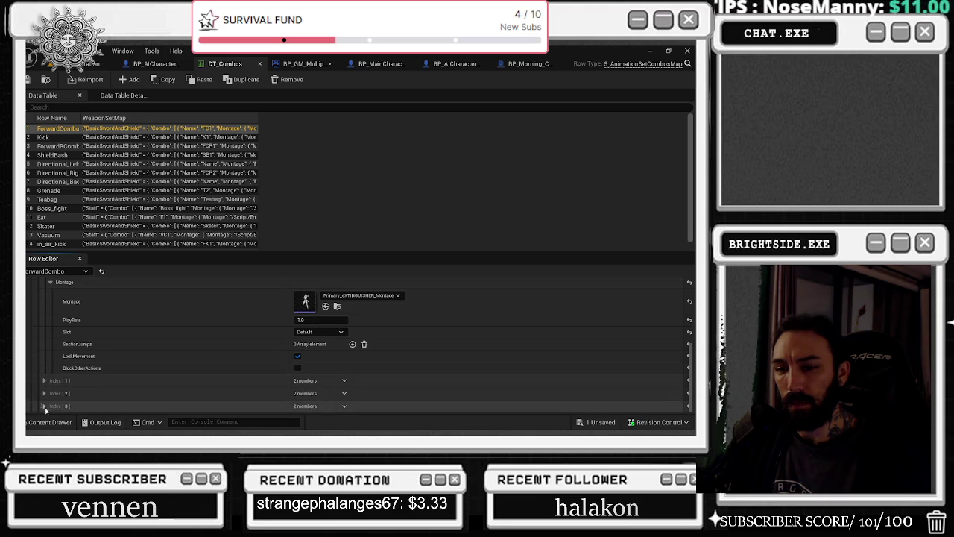
click(43, 406)
scroll(120, 377, down, 5)
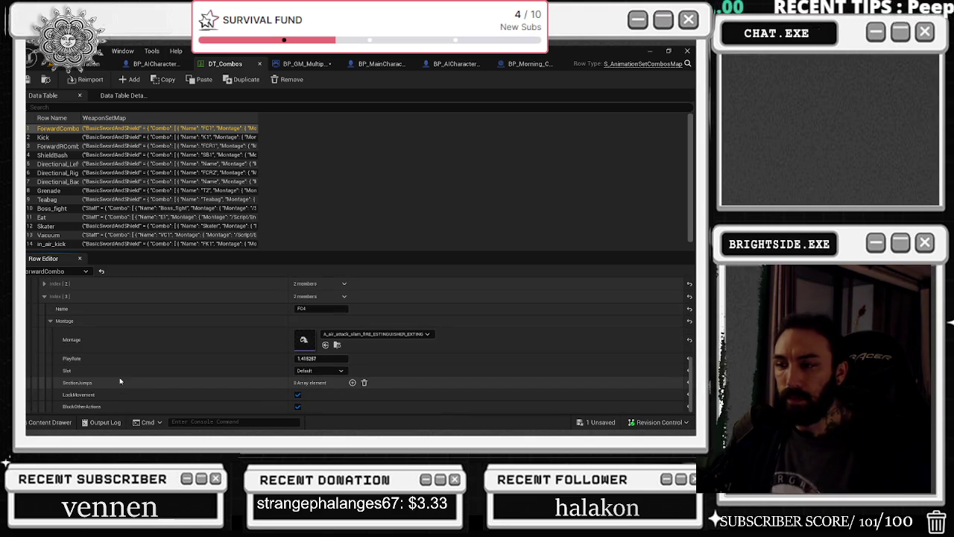
Open the Primary_eXTINGUISHER_Montage asset from the combo step's Montage thumbnail.
scroll(119, 381, up, 2)
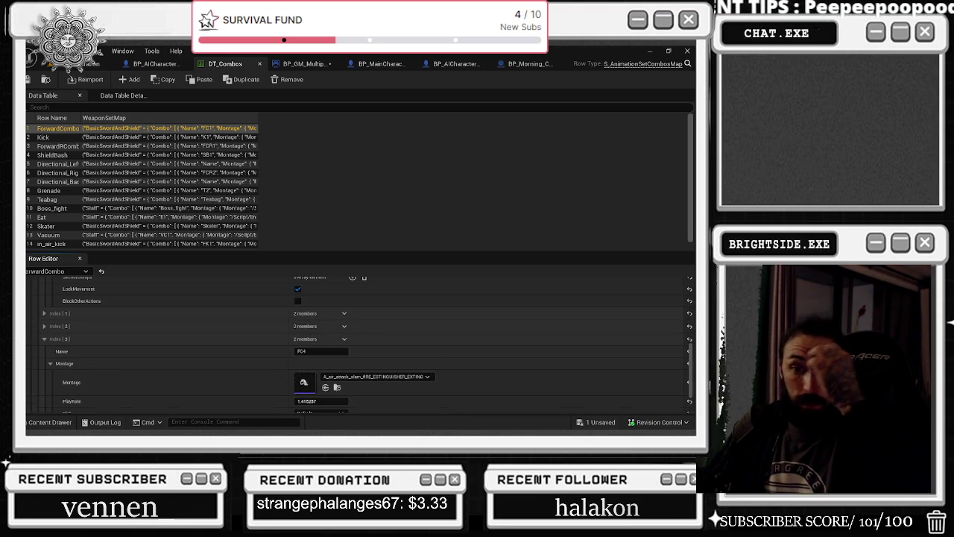
scroll(187, 362, down, 2)
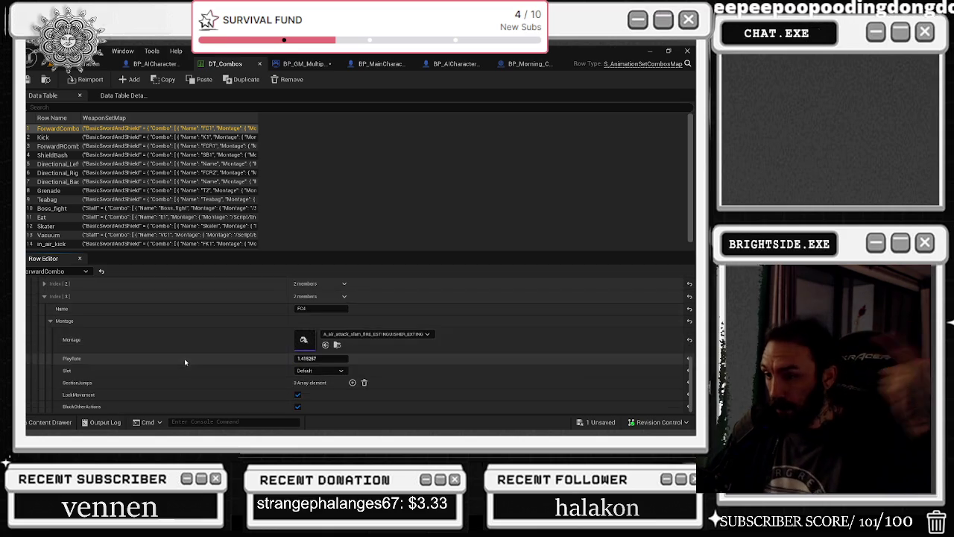
scroll(207, 346, up, 3)
scroll(208, 348, up, 2)
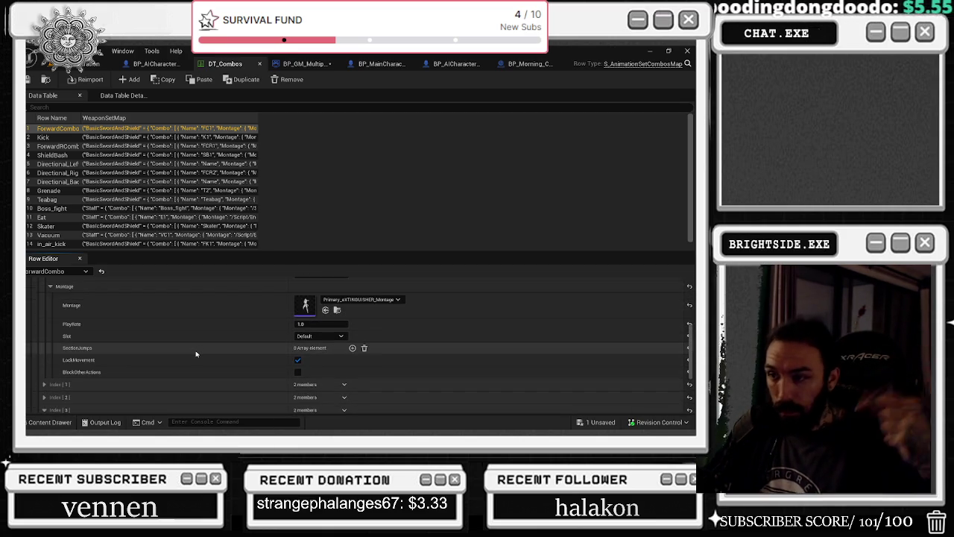
scroll(196, 350, down, 1)
scroll(283, 321, up, 2)
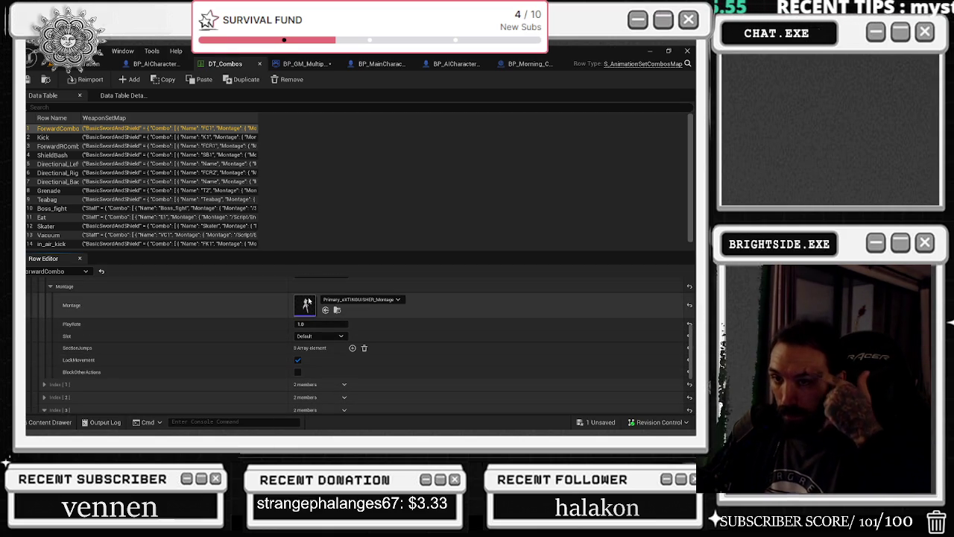
click(325, 309)
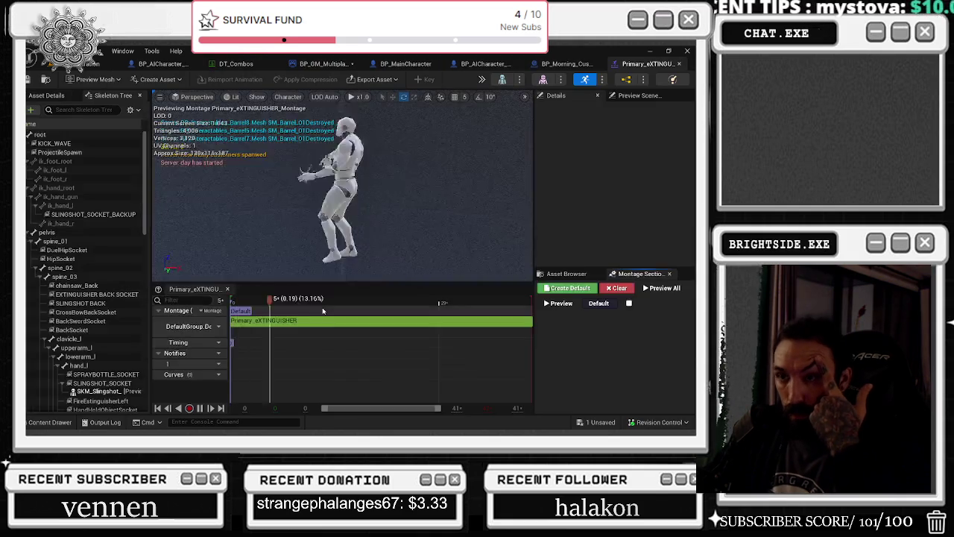
Open the montage segment's Primary_eXTINGUISHER animation and select its NS_Fire extinguisher-trail notify.
right_click(283, 320)
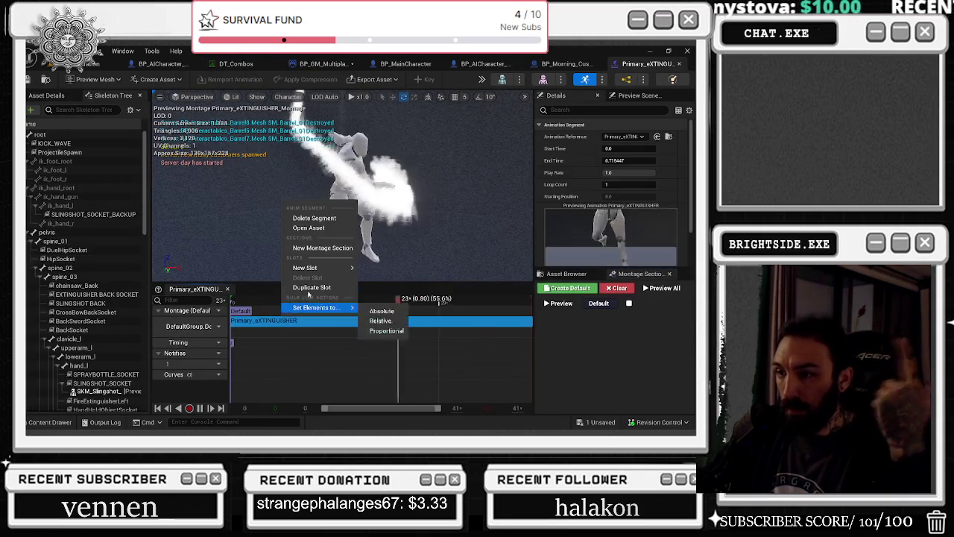
click(302, 226)
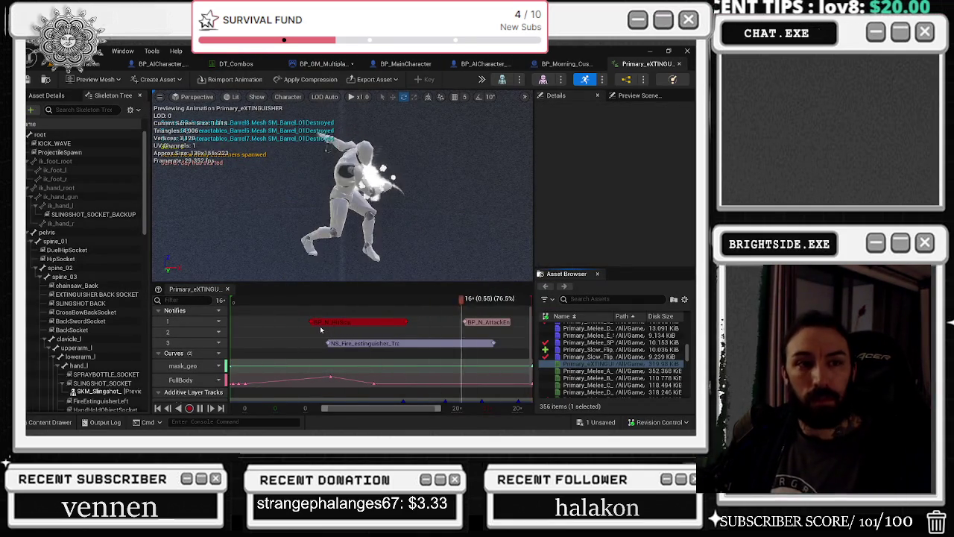
key(alt+Tab)
click(297, 249)
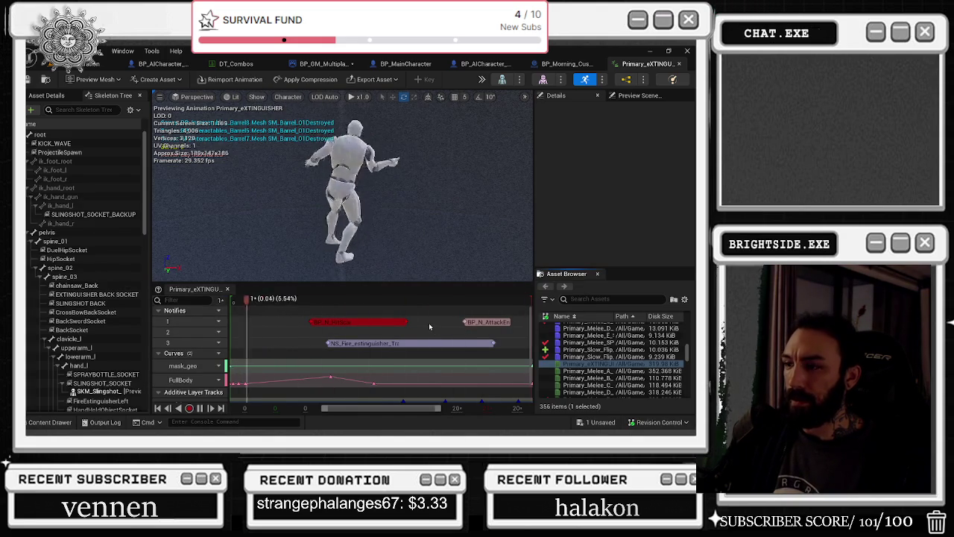
scroll(428, 324, right, 1)
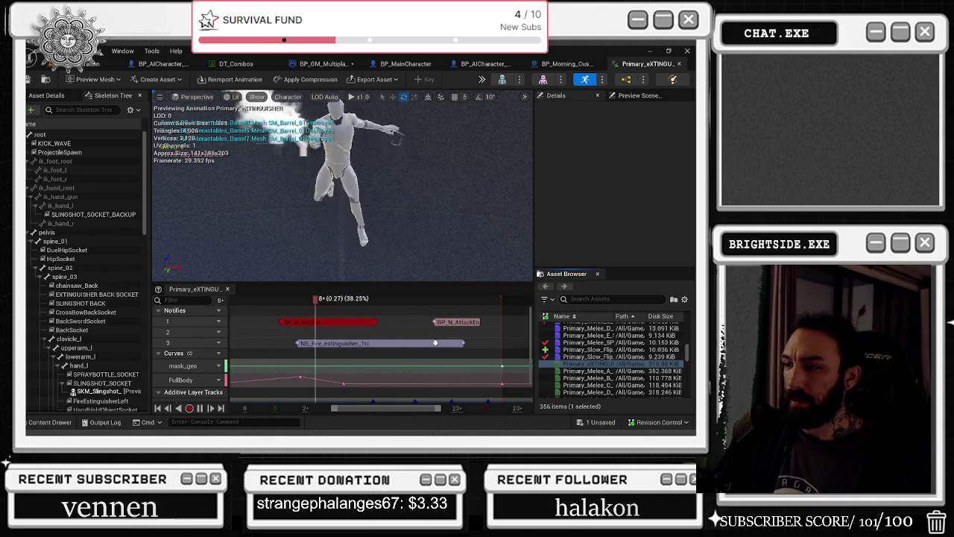
click(389, 343)
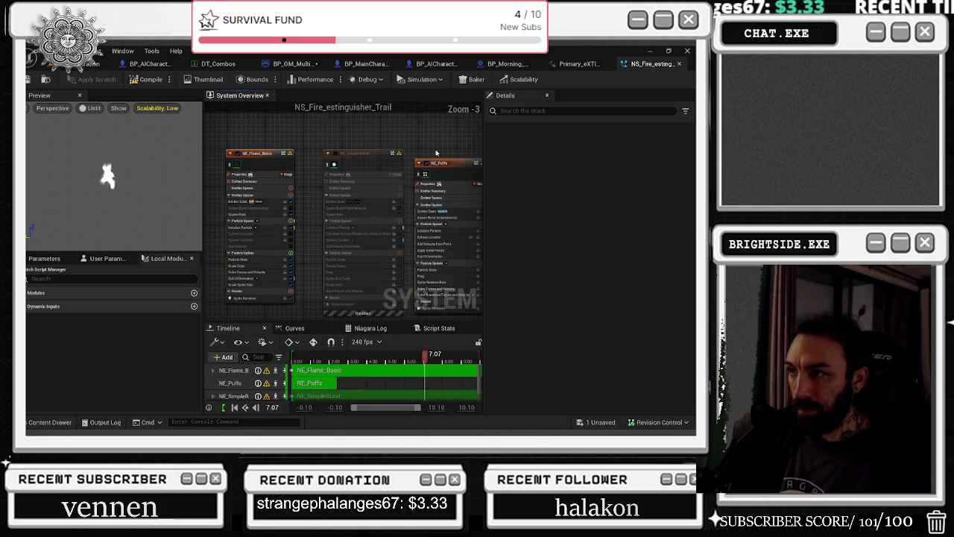
Disable the NE_Puffs emitter and check the result in the Primary_eXTINGUISHER animation preview.
click(425, 175)
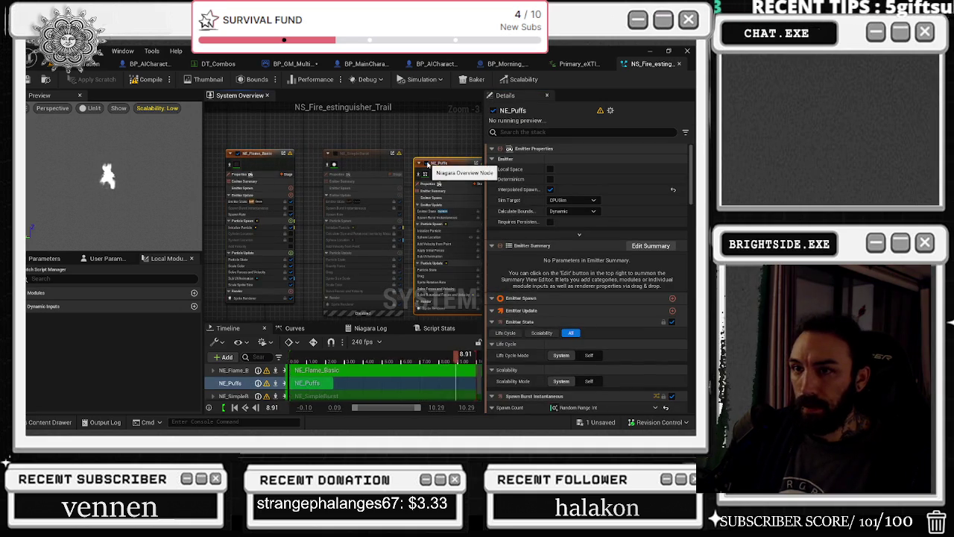
click(427, 163)
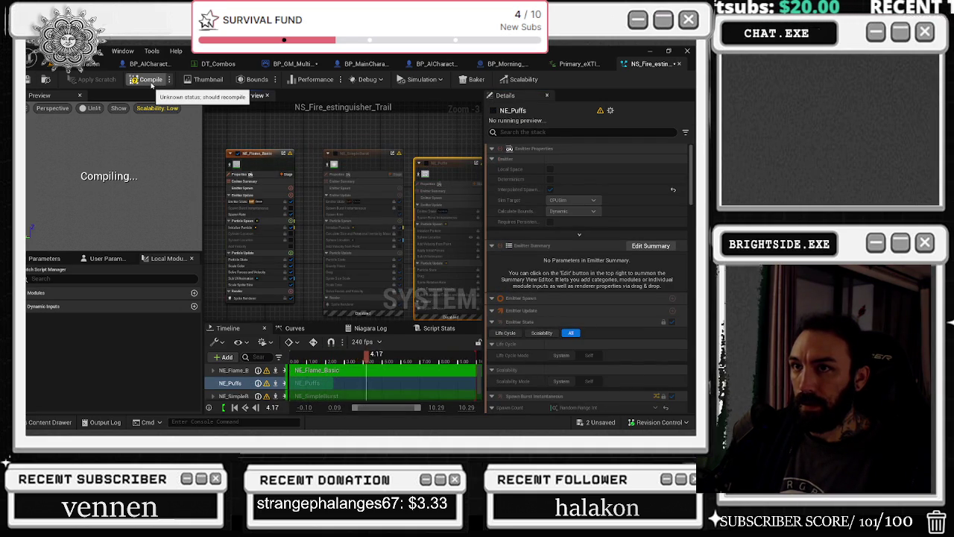
click(579, 63)
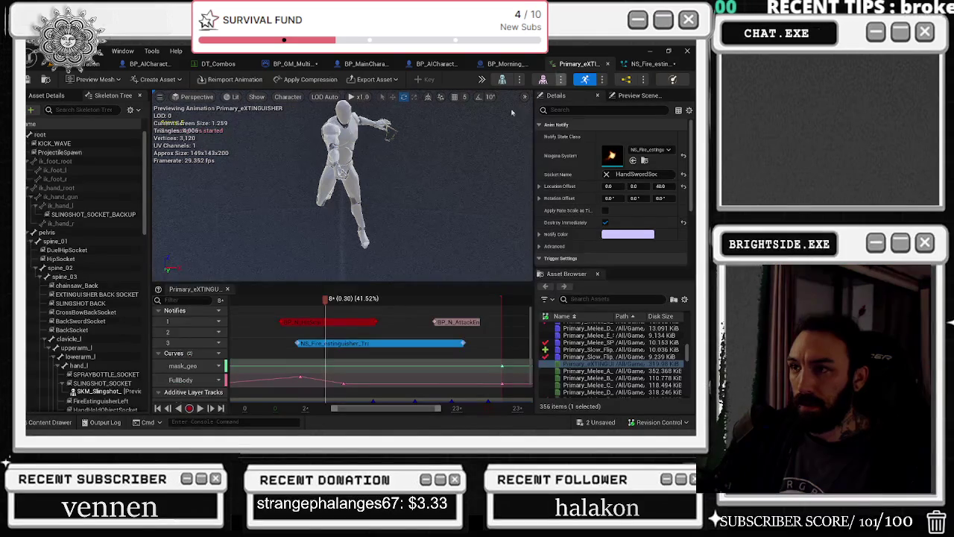
click(317, 297)
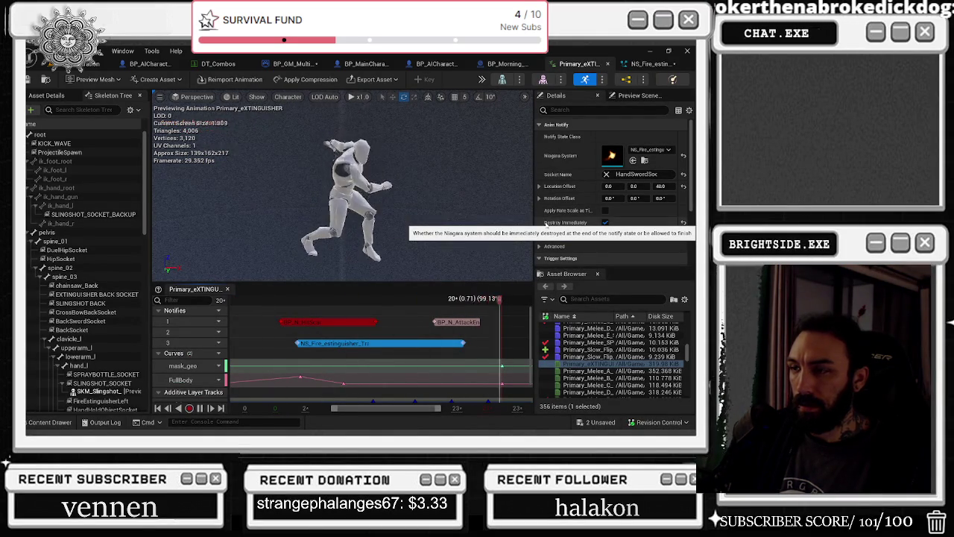
click(642, 66)
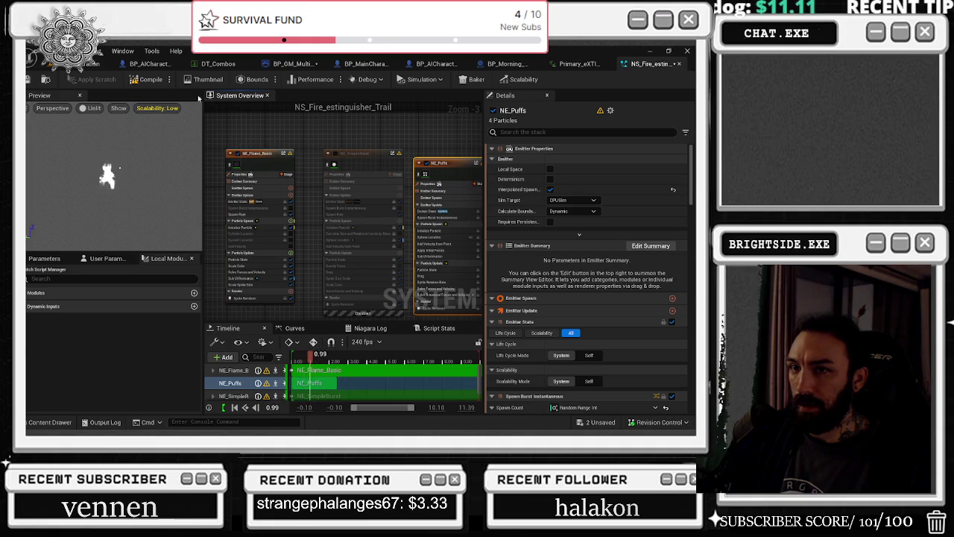
Save the trail system, then toggle NE_Flame_Basic off and back on, selecting it.
click(31, 79)
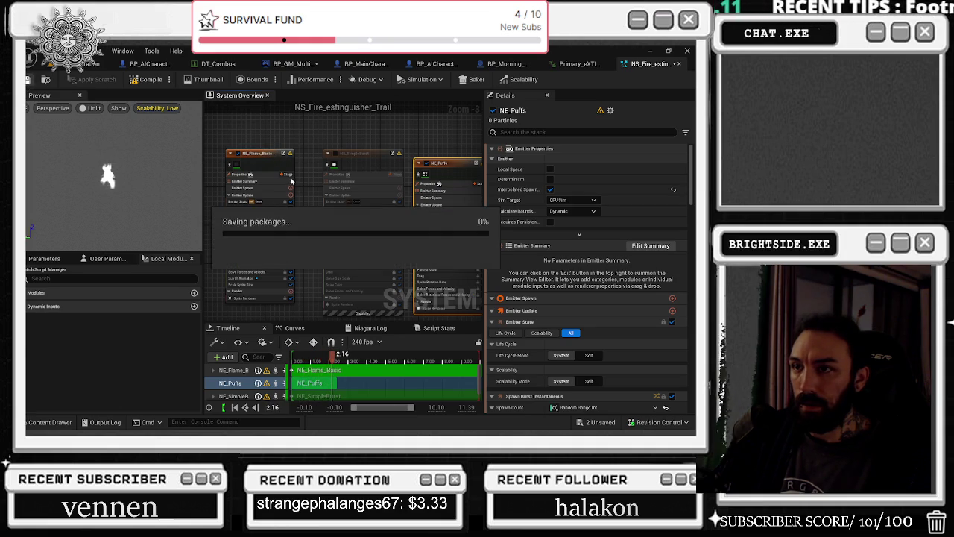
click(236, 153)
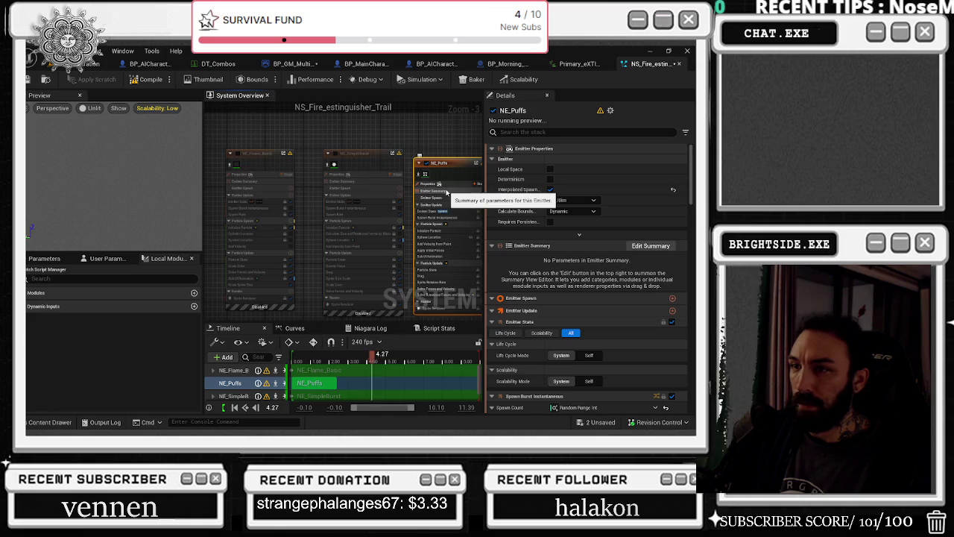
click(238, 158)
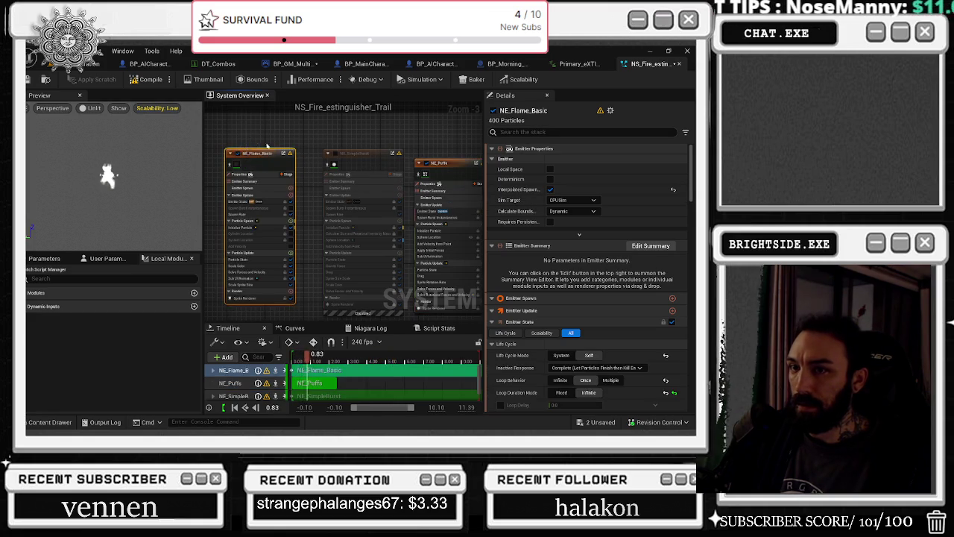
Set NE_Flame_Basic's Loop Duration Mode to Fixed with a 3-second Loop Duration, and save.
key(f)
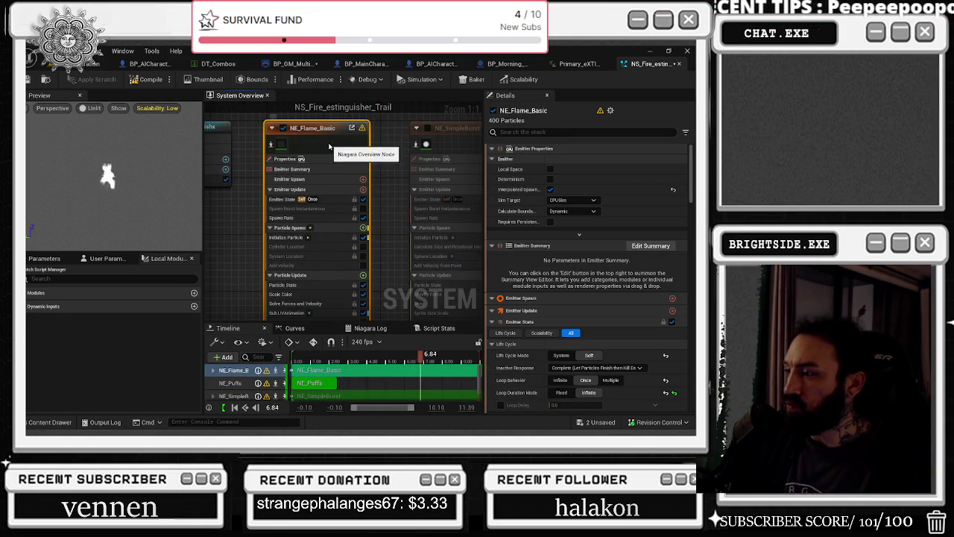
scroll(632, 349, down, 3)
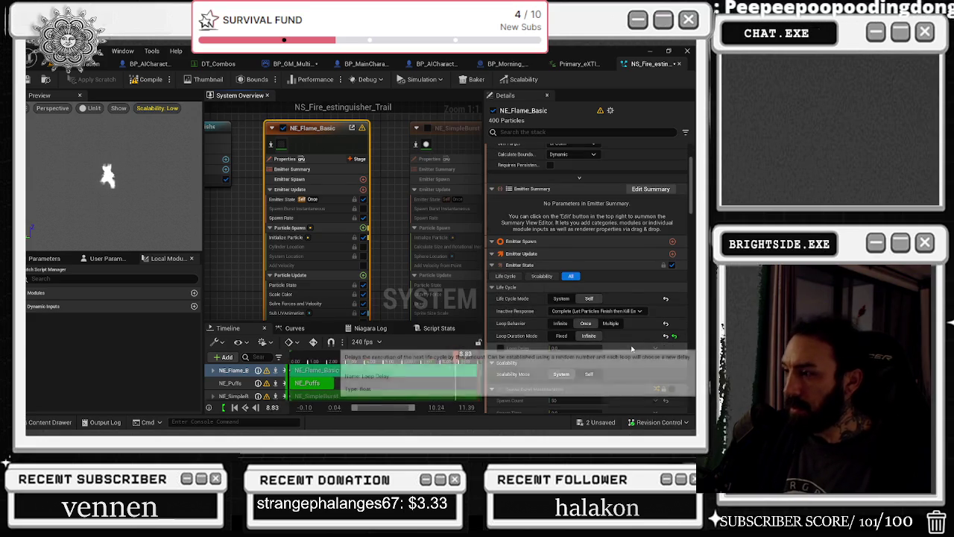
click(562, 293)
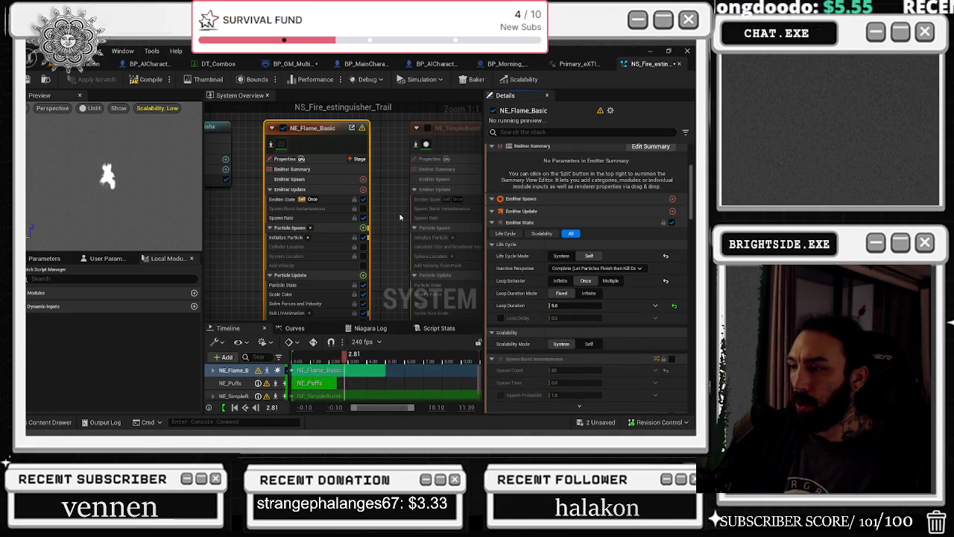
scroll(586, 244, down, 3)
click(589, 248)
text(3)
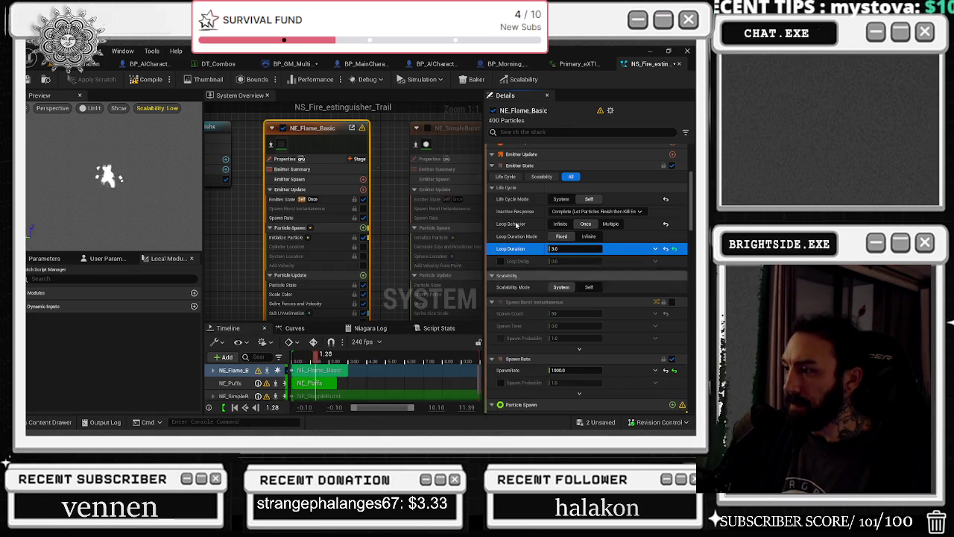
click(29, 79)
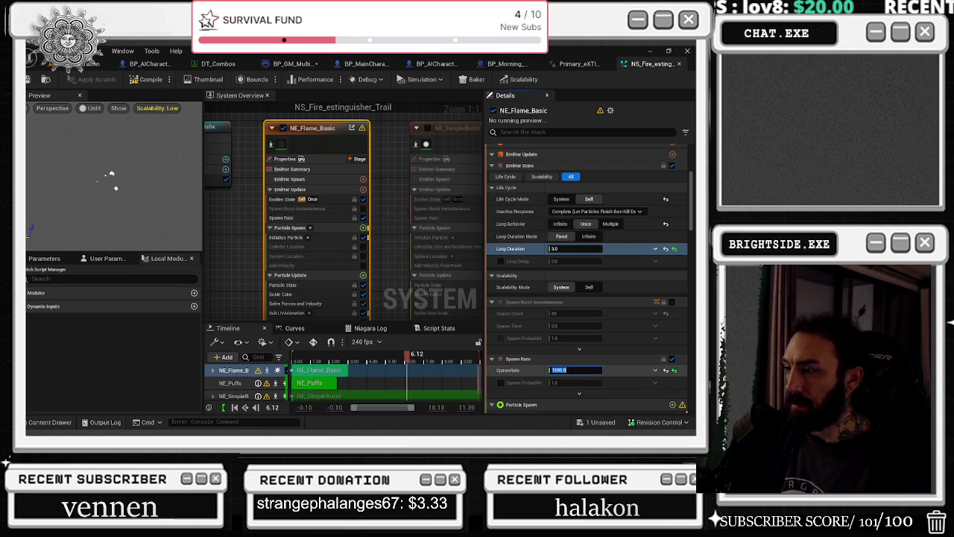
Lower the flame Spawn Rate from 1000 to 125.
click(567, 371)
text(20)
key(BackSpace)
key(BackSpace)
text(125)
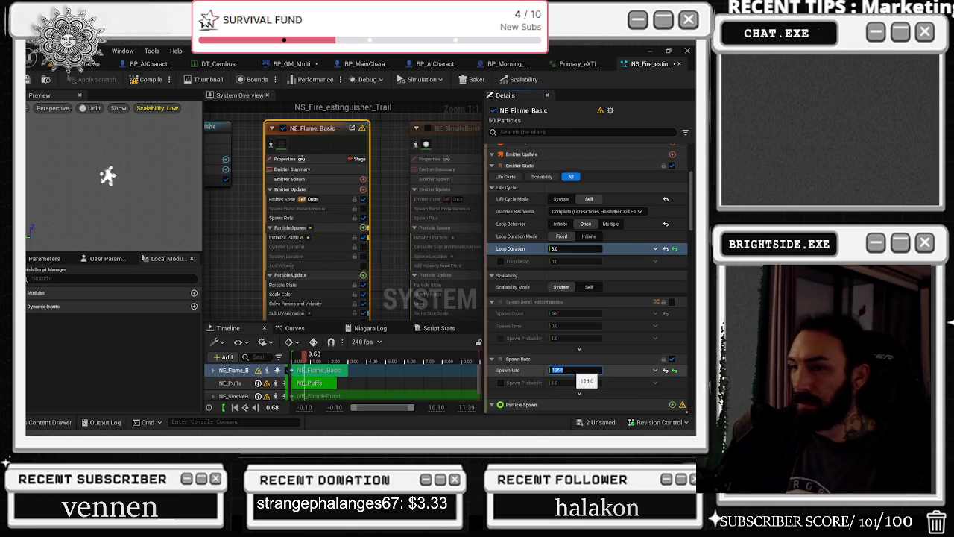
key(Return)
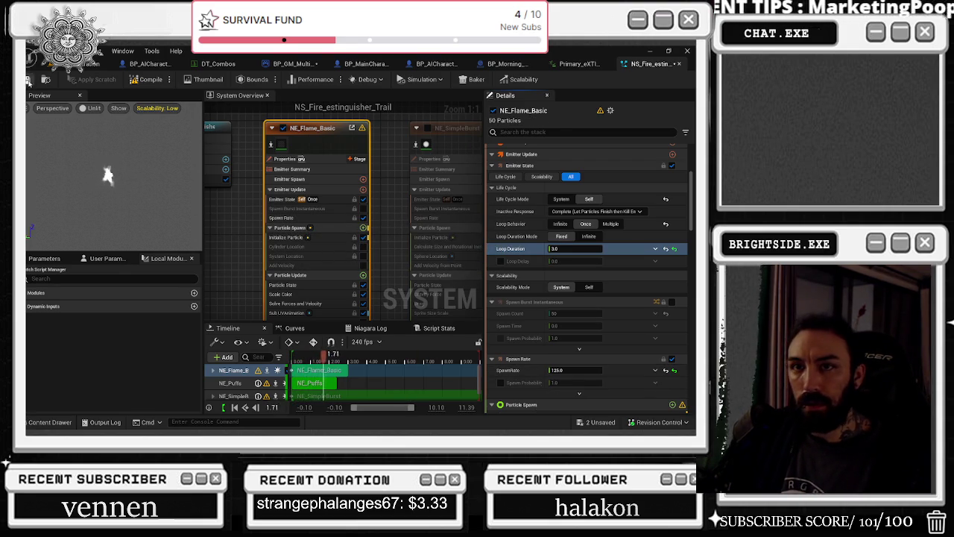
scroll(625, 341, down, 3)
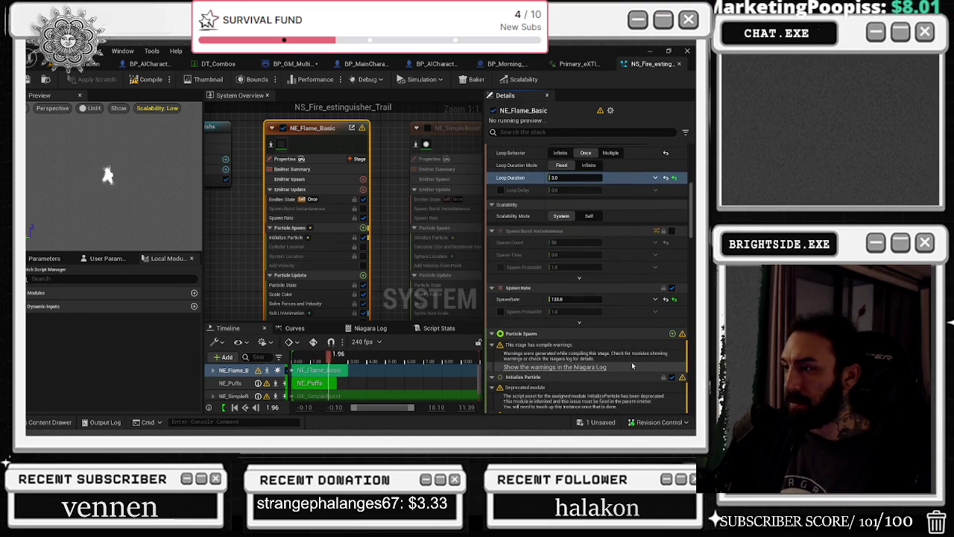
scroll(659, 313, down, 3)
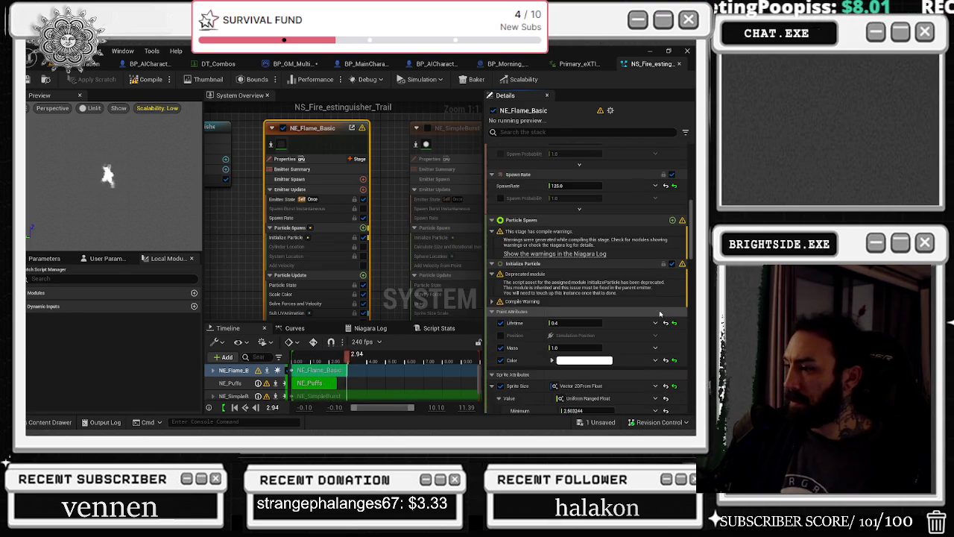
click(583, 132)
Filter Details by 'cast', turn off Cast Shadows for NE_Flame_Basic, and check NE_Puffs.
text(cast)
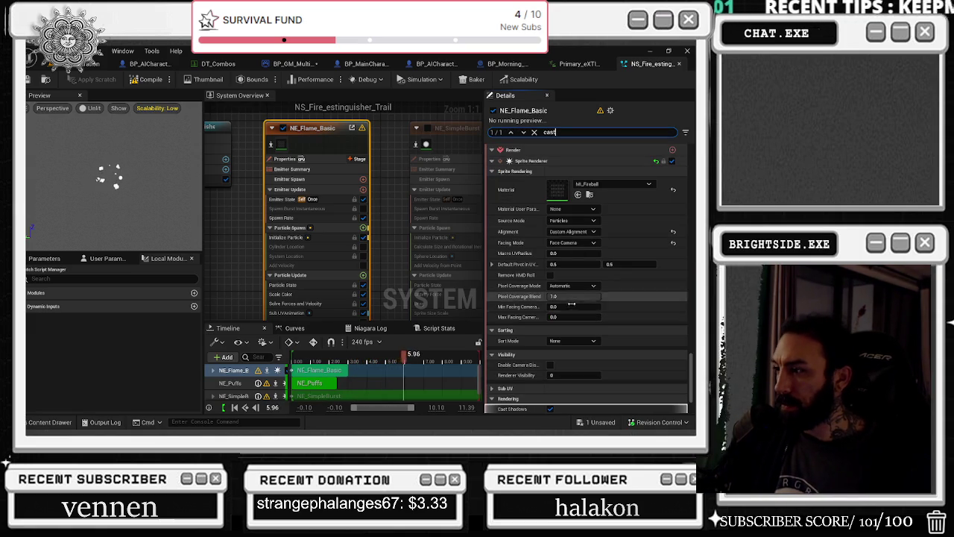
click(550, 409)
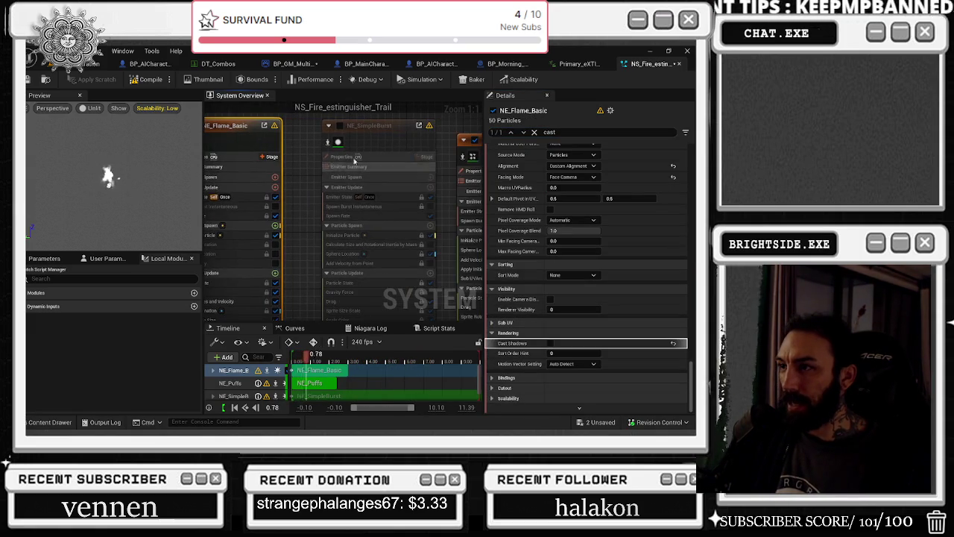
click(458, 152)
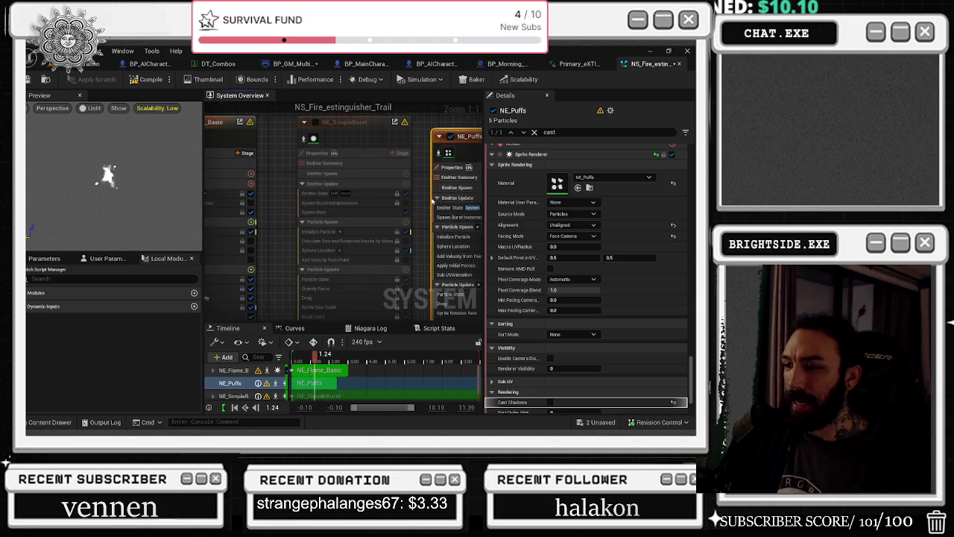
Browse the project's assets, then reselect NE_Flame_Basic and glance at its scalability settings.
key(ctrl+space)
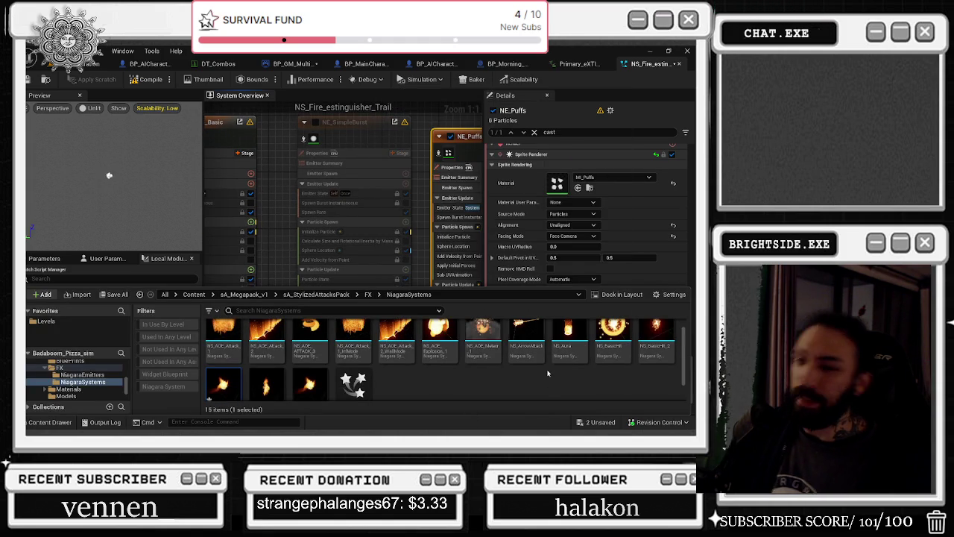
ctrl+scroll(447, 350, up, 2)
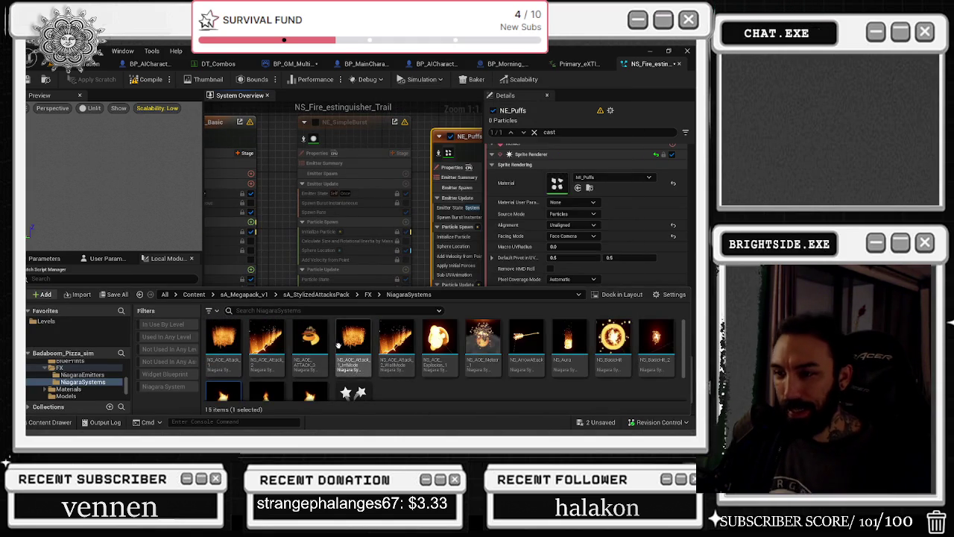
click(309, 132)
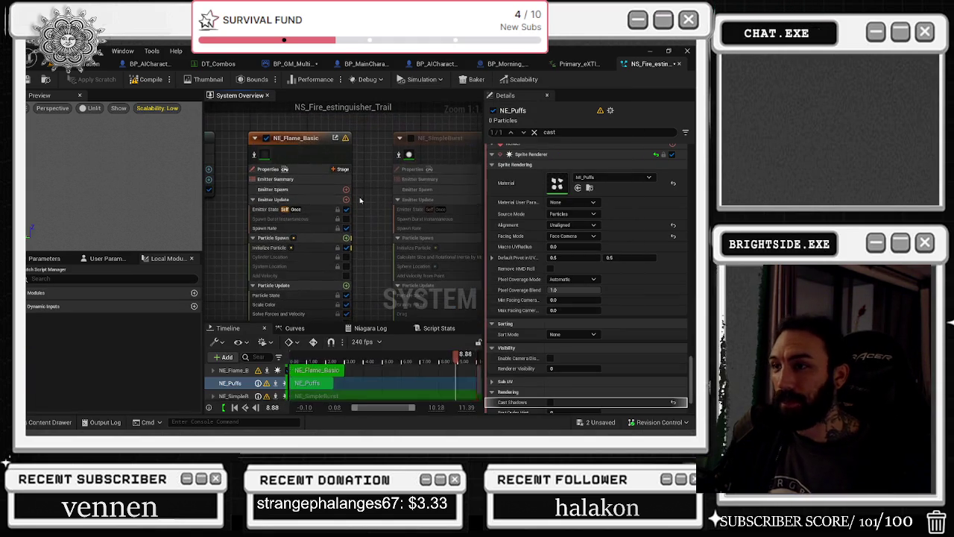
click(310, 134)
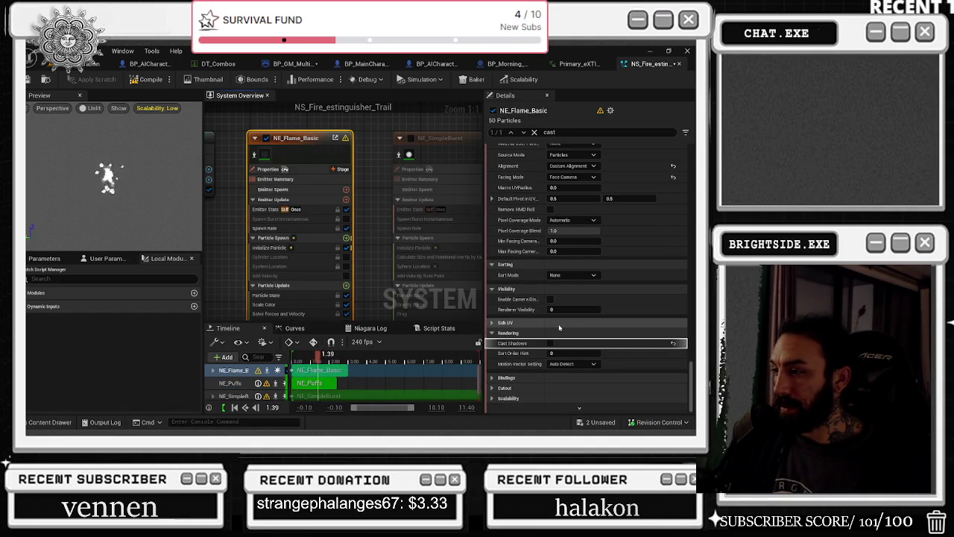
click(491, 398)
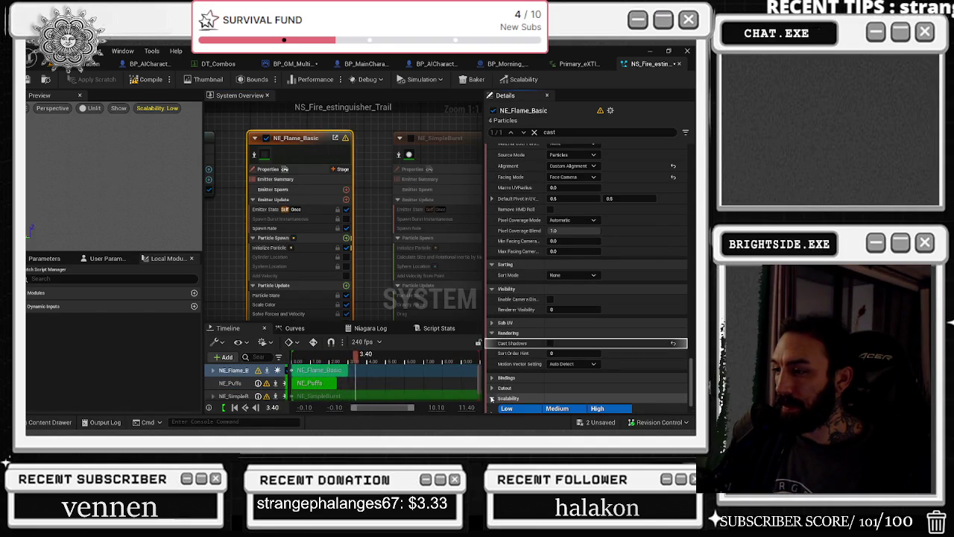
click(491, 398)
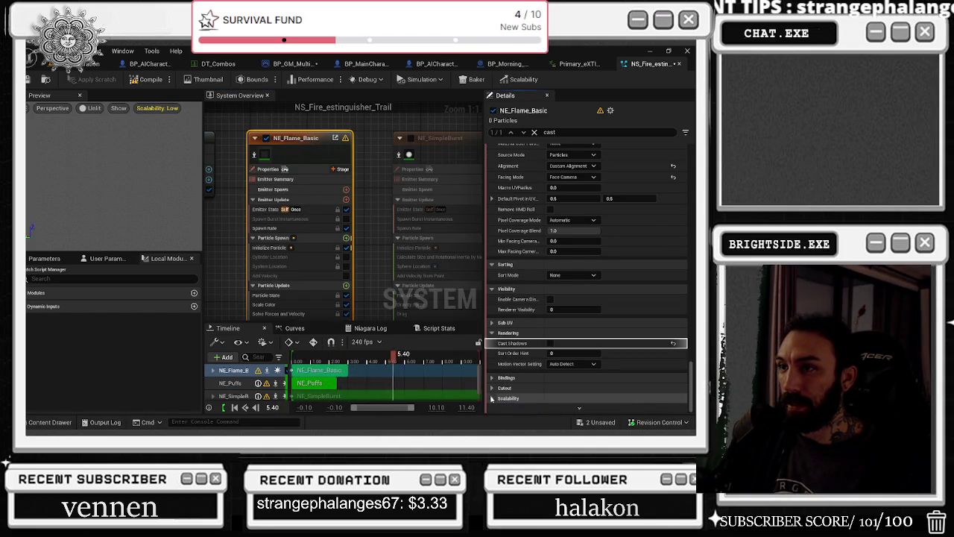
Pan the emitter graph and compare NE_Puffs with NE_Flame_Basic, scrolling to its sprite material.
drag(368, 205, 424, 220)
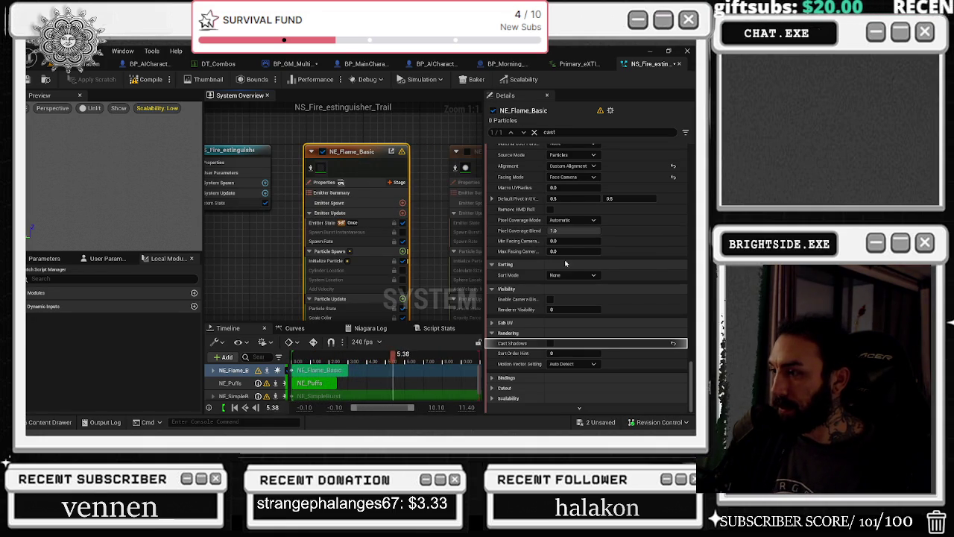
drag(366, 184, 225, 243)
click(350, 213)
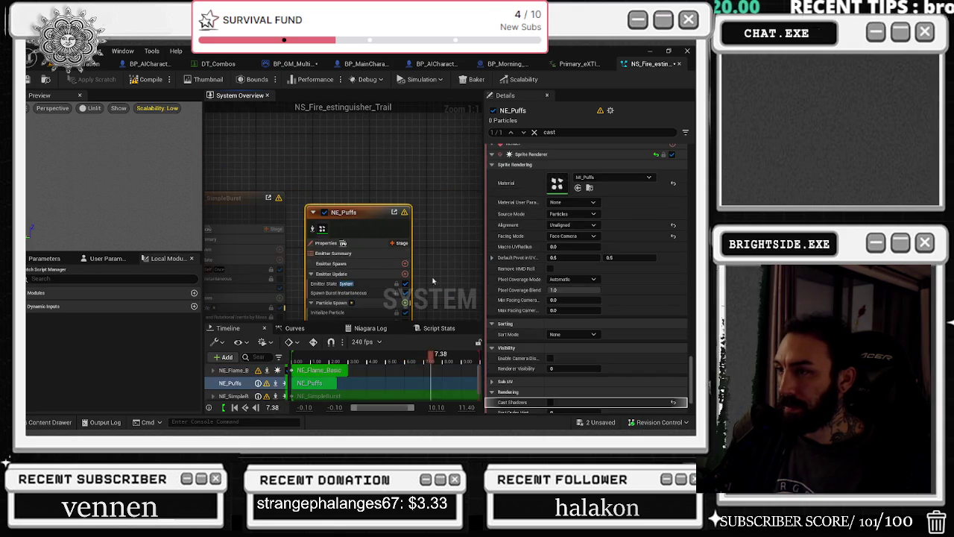
click(421, 206)
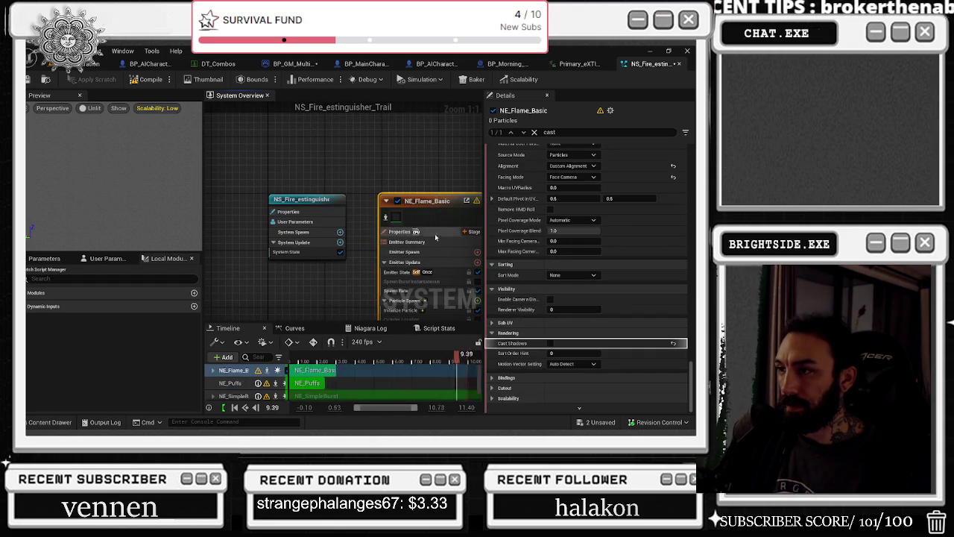
scroll(551, 215, up, 3)
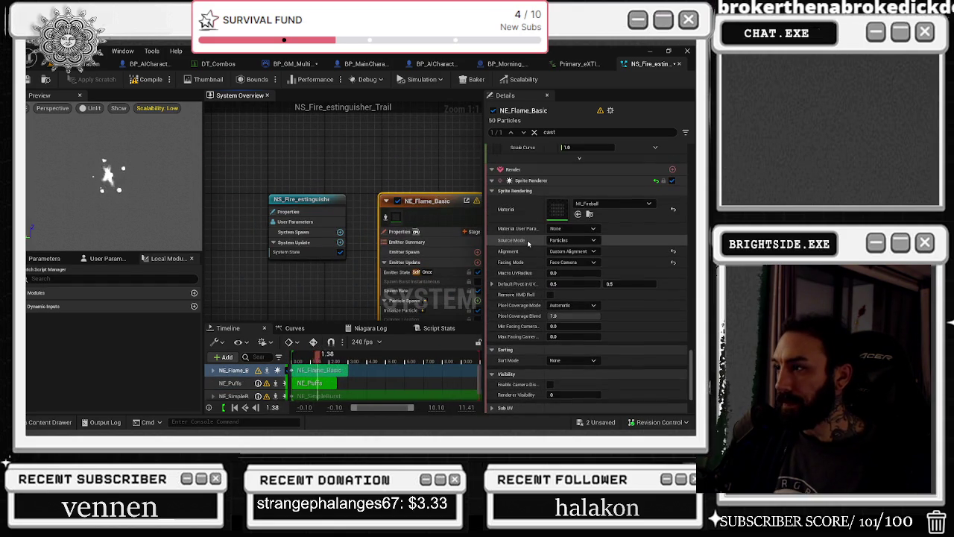
Open the flame's MI_Fireball material instance and inspect the parent M_Smoke graph's 0.34 Multiply node.
click(557, 215)
double_click(557, 210)
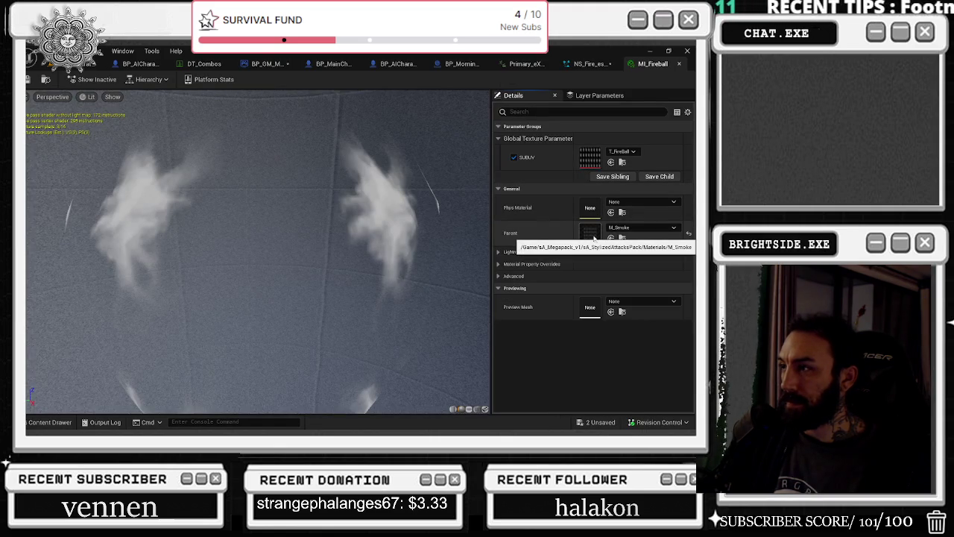
double_click(594, 237)
mouse_move(510, 243)
mouse_down()
mouse_move(545, 255)
mouse_move(567, 185)
mouse_up()
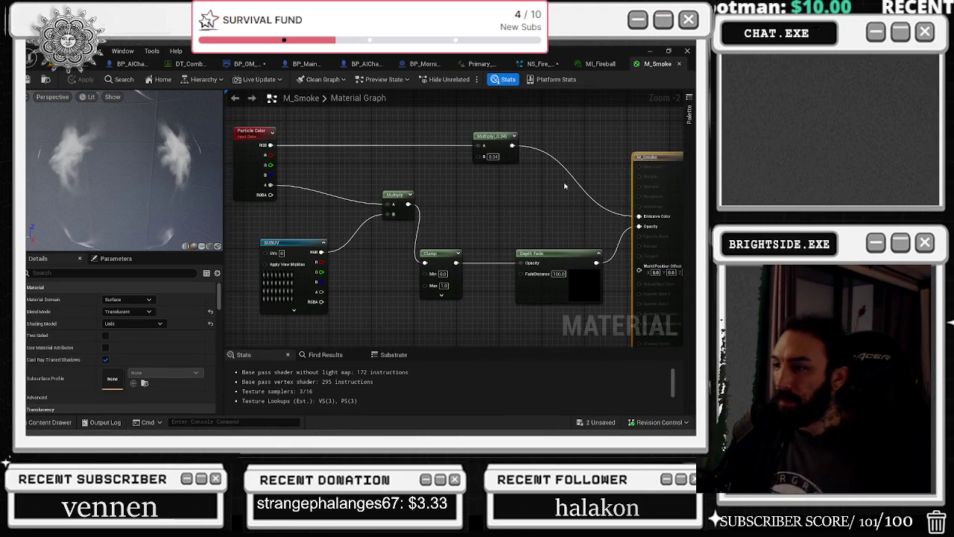
click(496, 145)
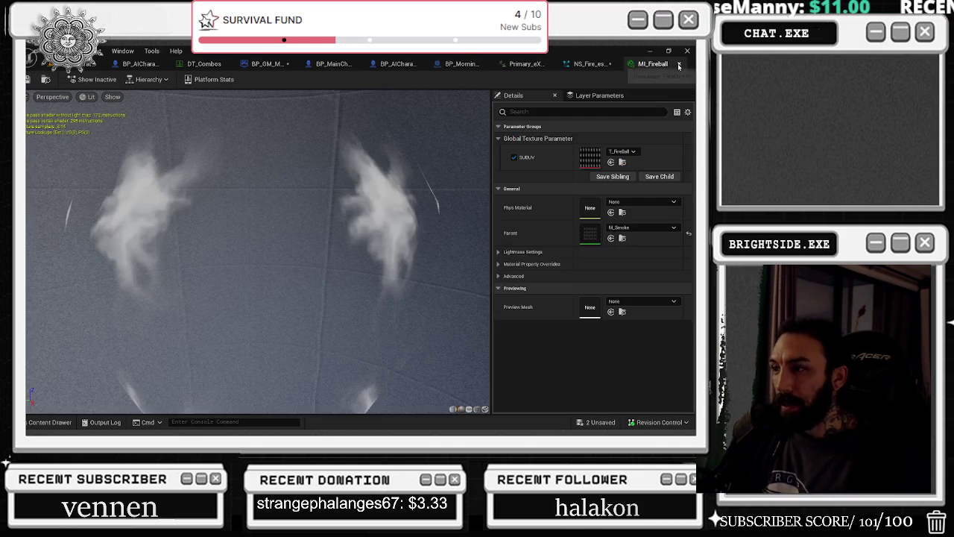
Preview the T_Fireball texture, return to NS_Fire_estinguisher_Trail, save, and launch Play-in-Editor.
click(678, 64)
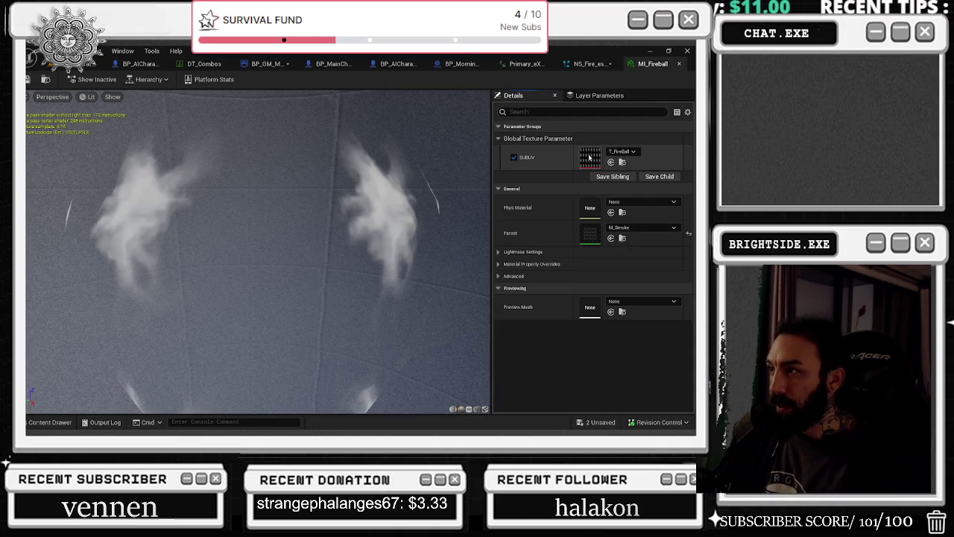
double_click(589, 157)
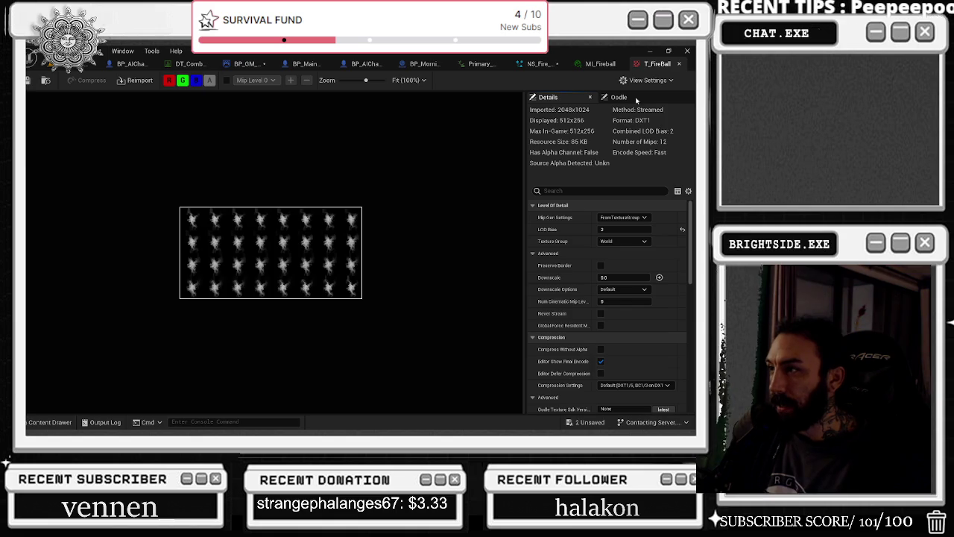
click(679, 64)
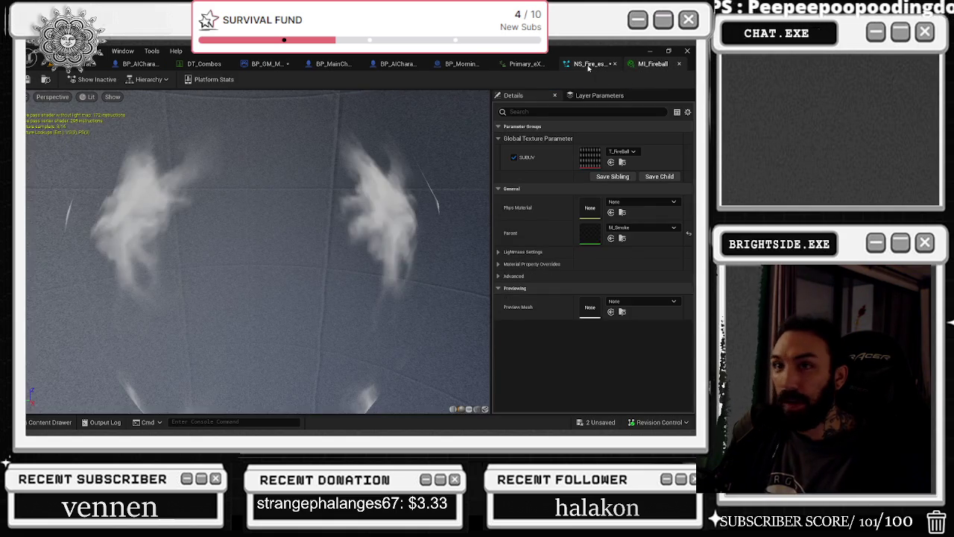
click(589, 64)
click(43, 79)
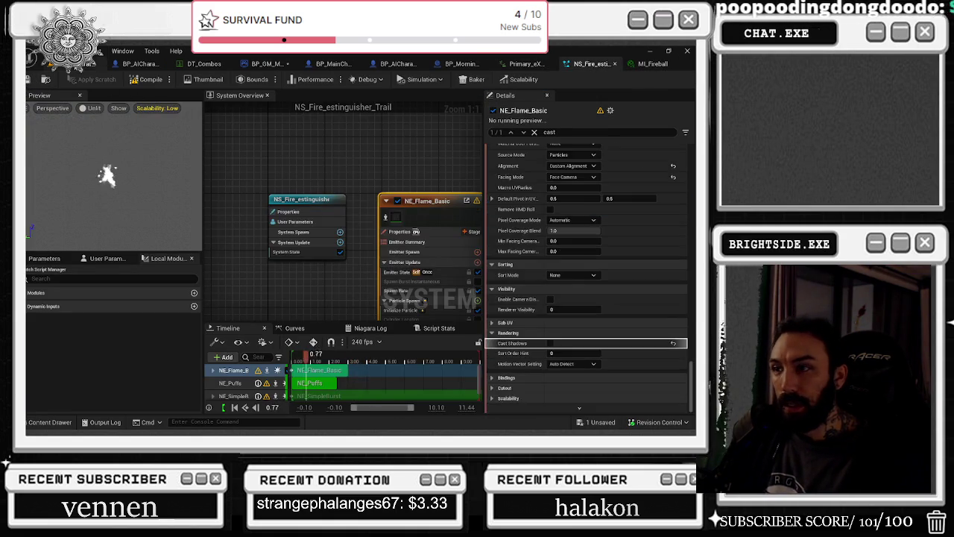
click(93, 64)
click(234, 79)
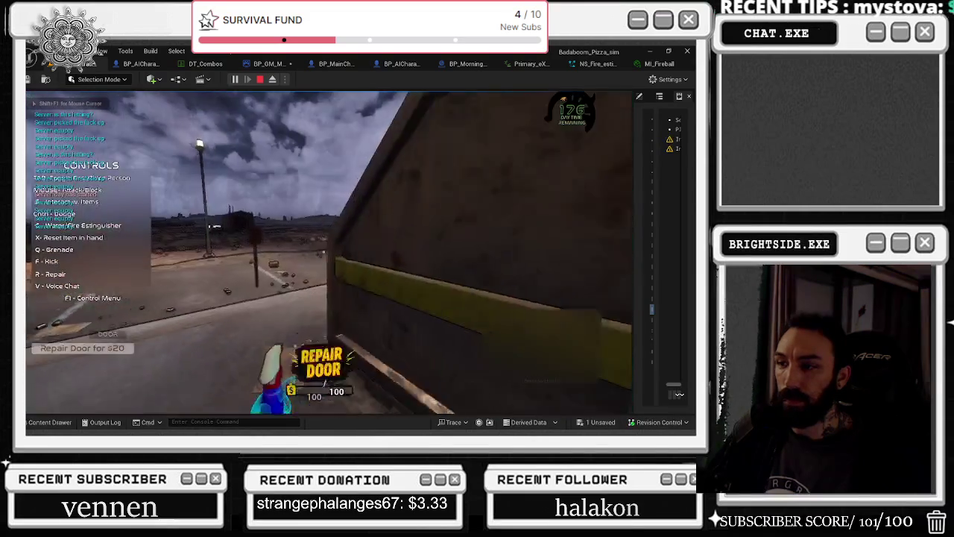
Walk the chef to the wall case, smash its glass and take the fire extinguisher.
key(w)
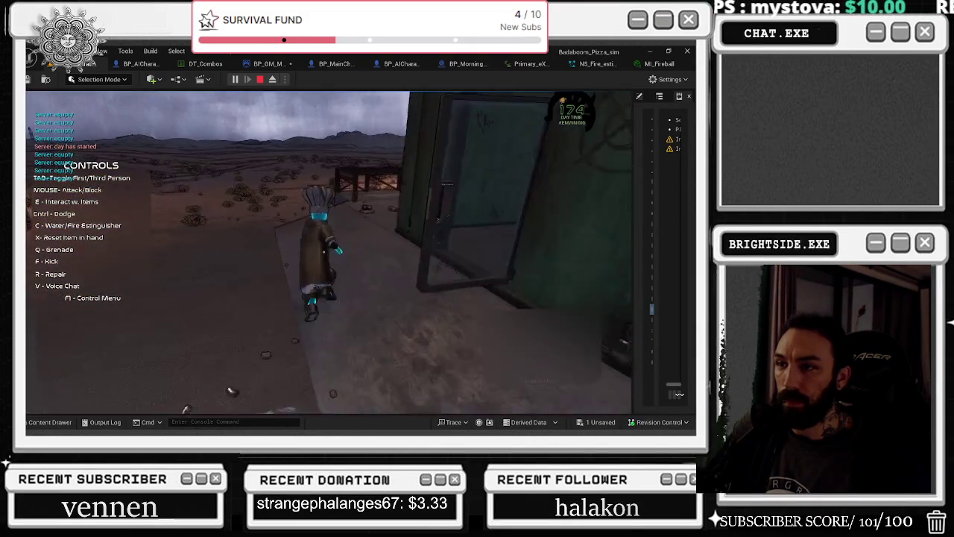
key(w)
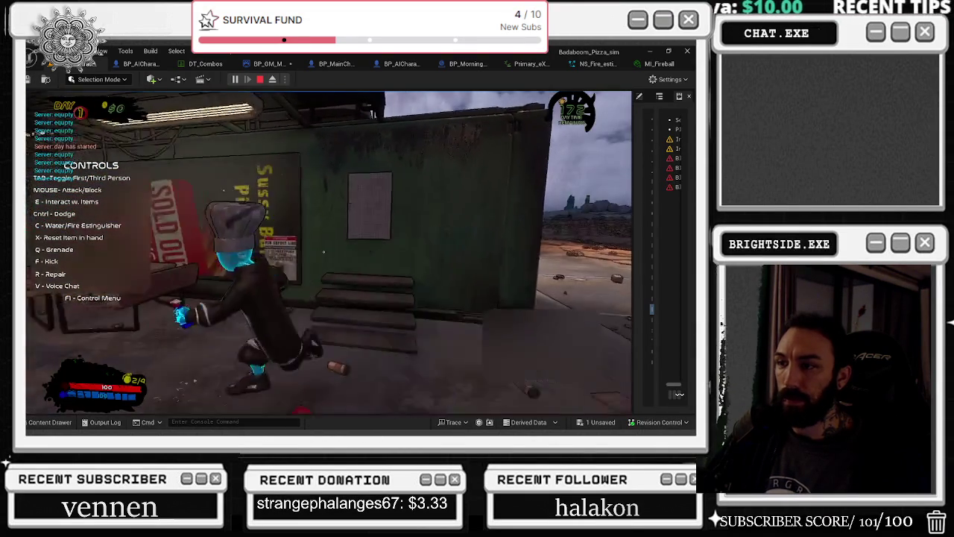
key(a)
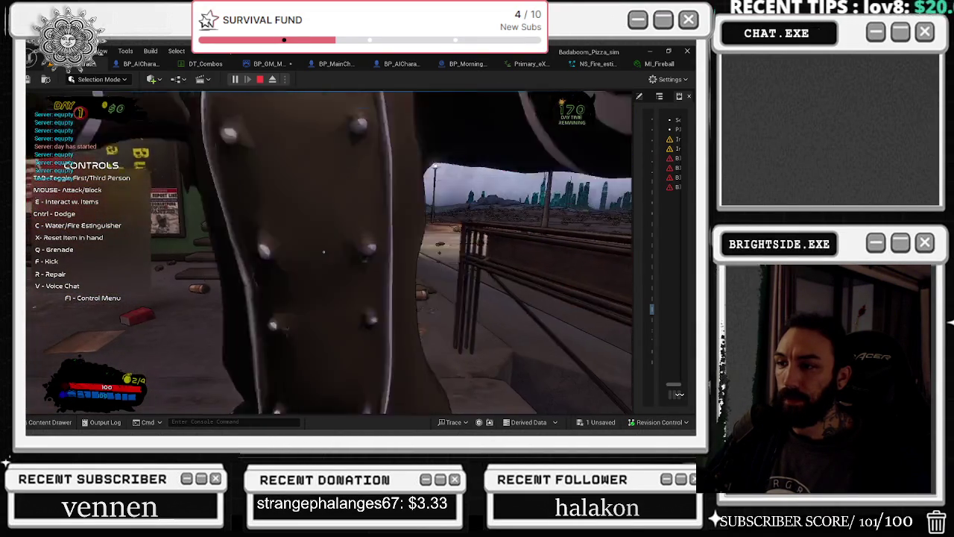
key(s)
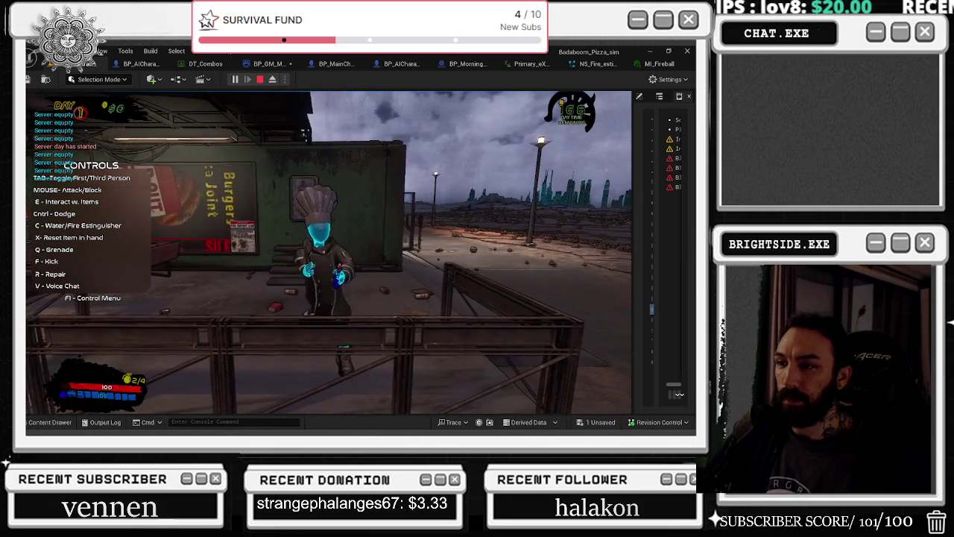
key(a)
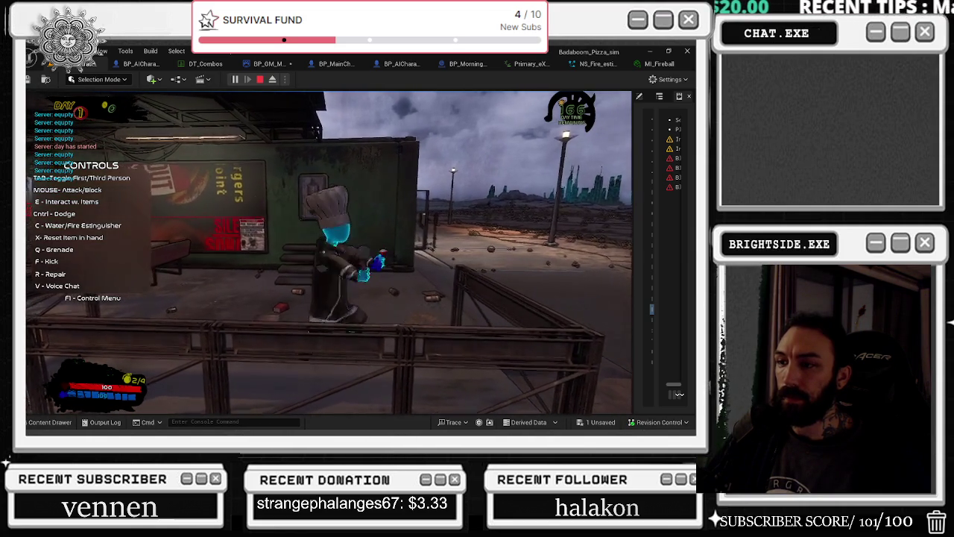
click(298, 217)
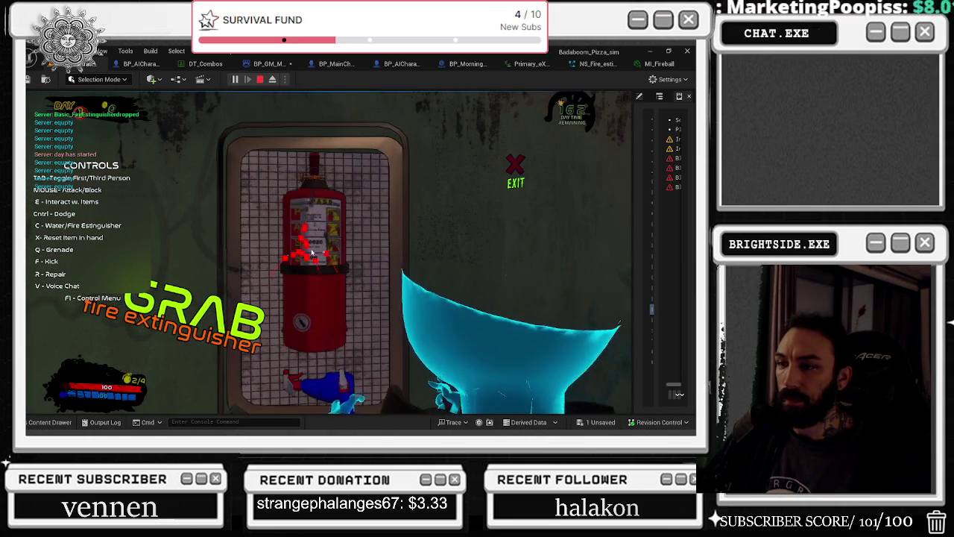
key(e)
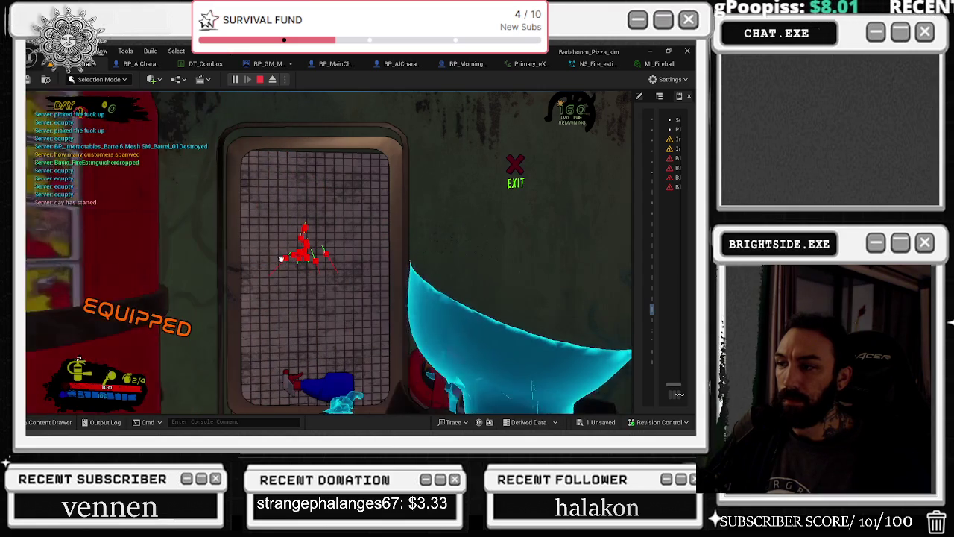
Run and jump across the desert lot spraying the extinguisher, then head back toward the building.
click(278, 244)
key(w)
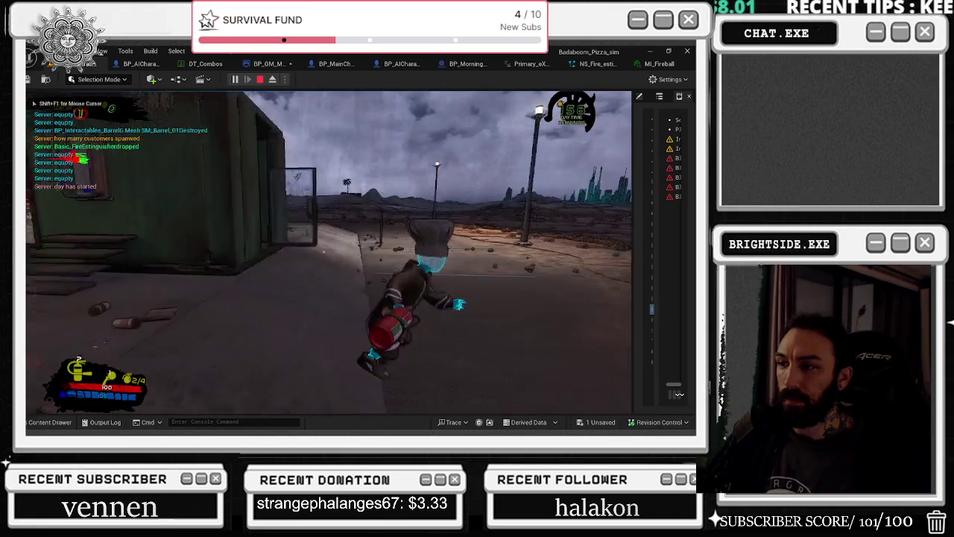
key(w)
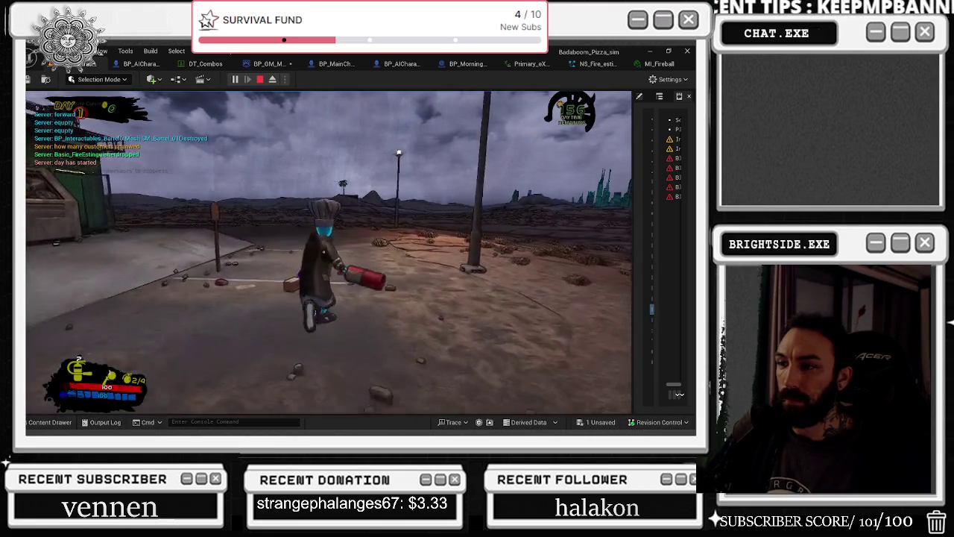
key(w)
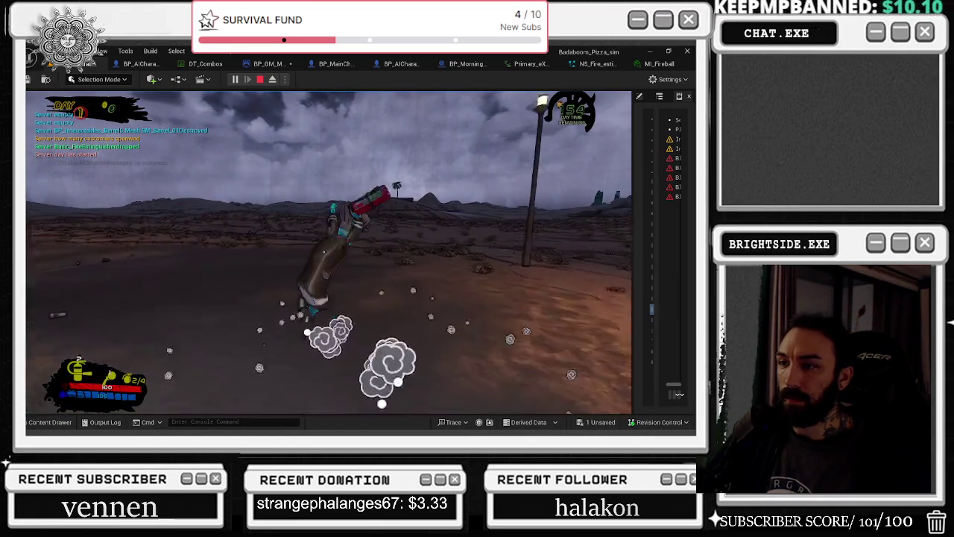
key(w)
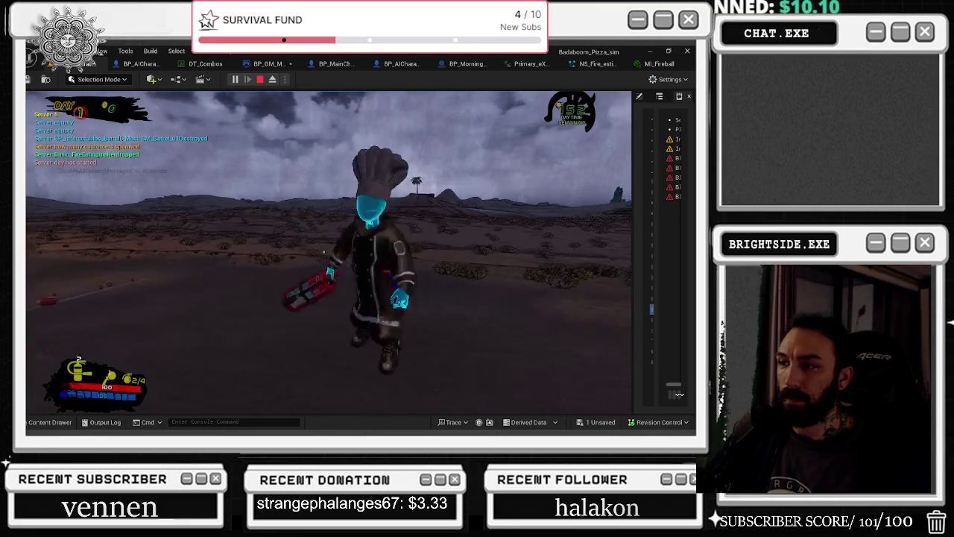
key(w)
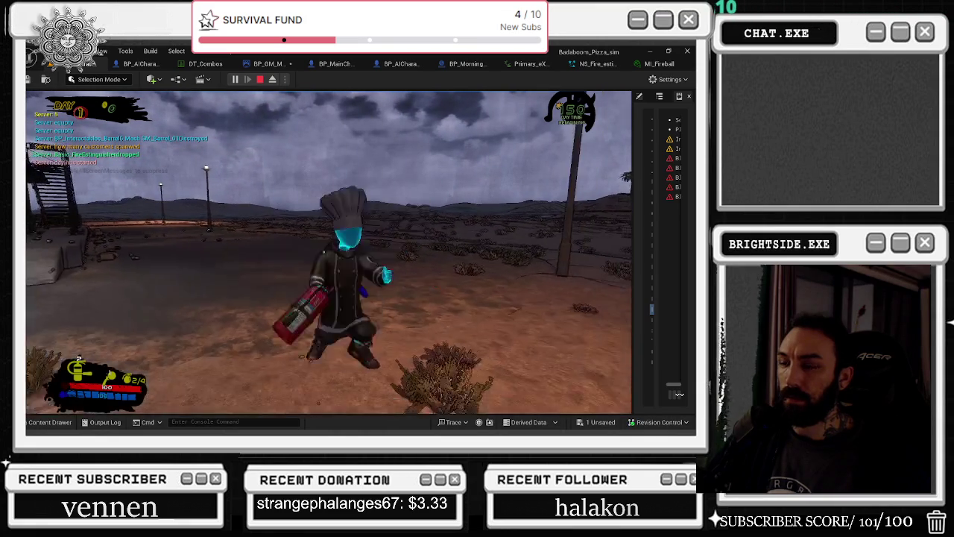
key(w)
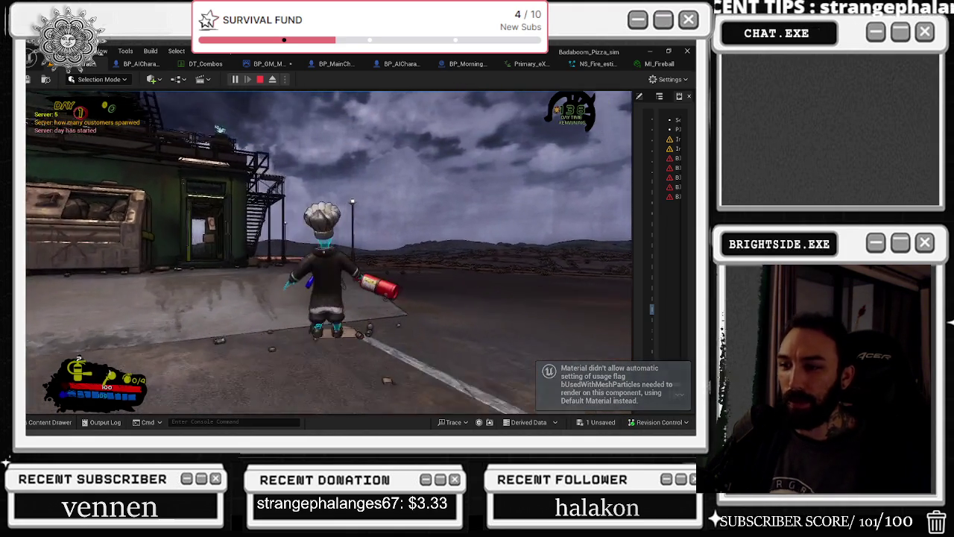
key(w)
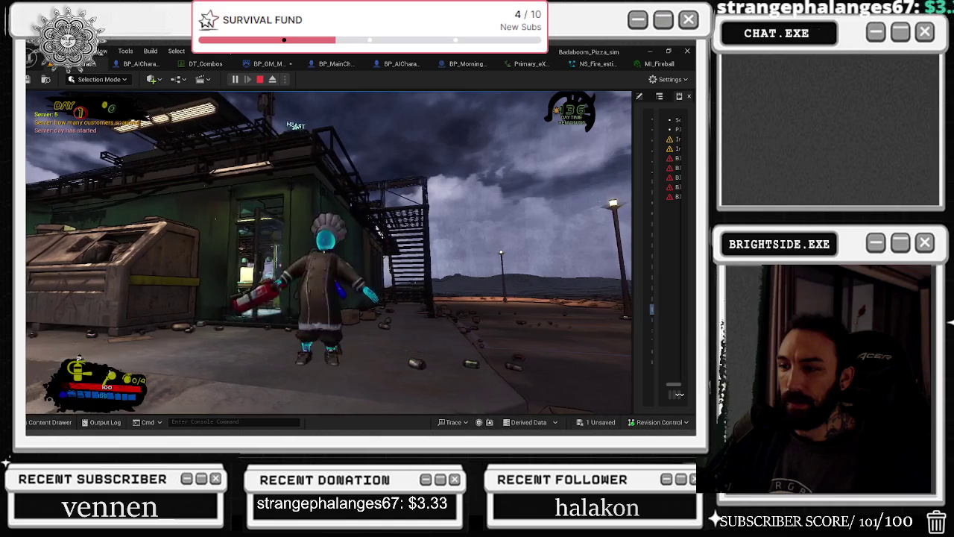
key(s)
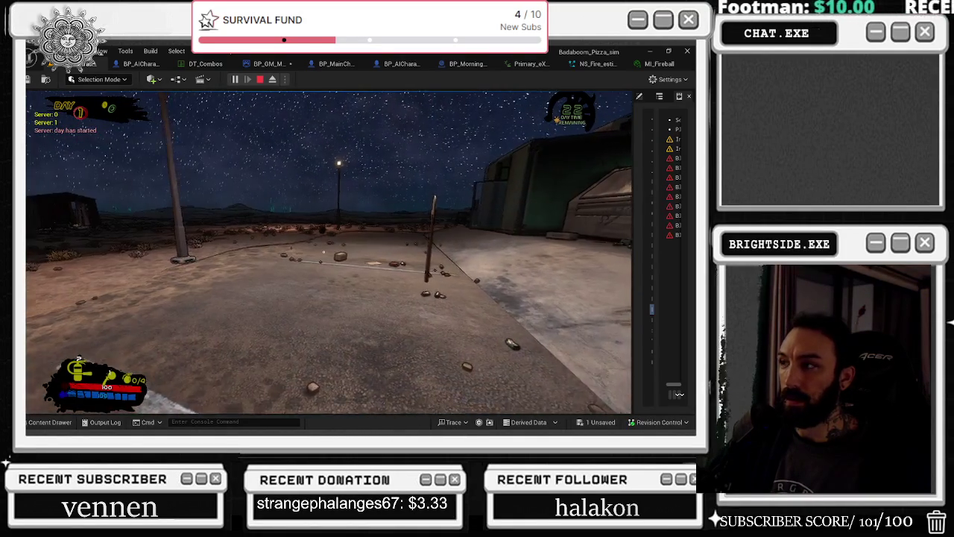
Pause and resume the game, then spray the extinguisher while moving forward across the lot.
key(Escape)
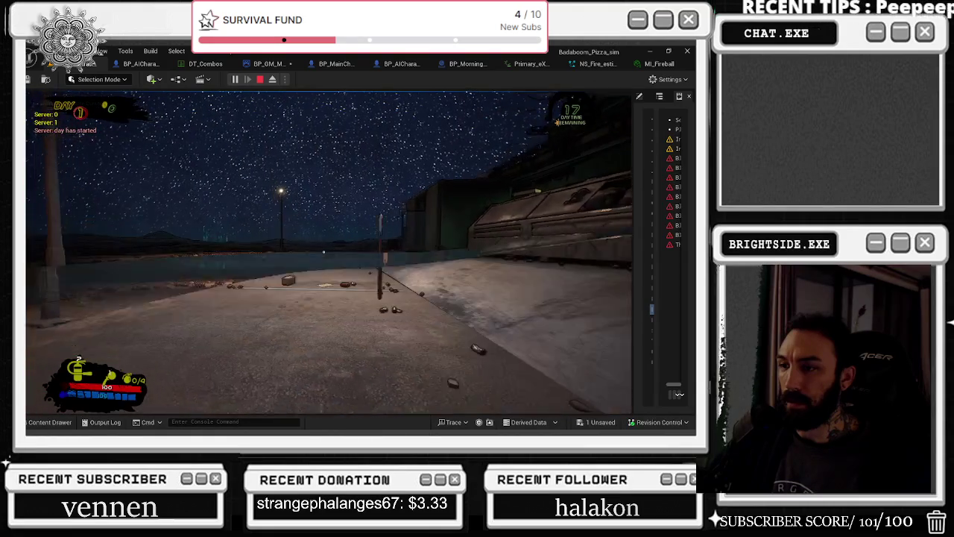
click(324, 252)
click(323, 252)
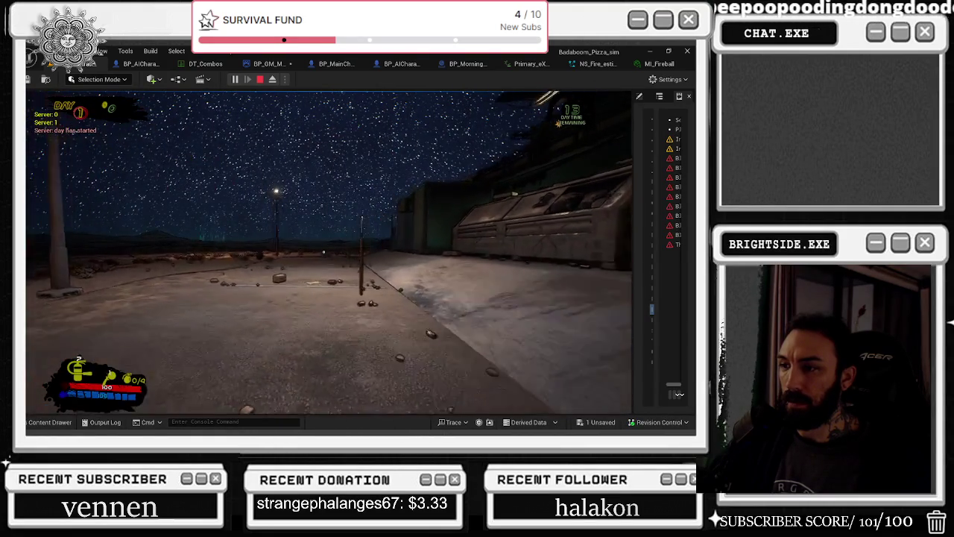
click(324, 252)
click(323, 252)
key(w)
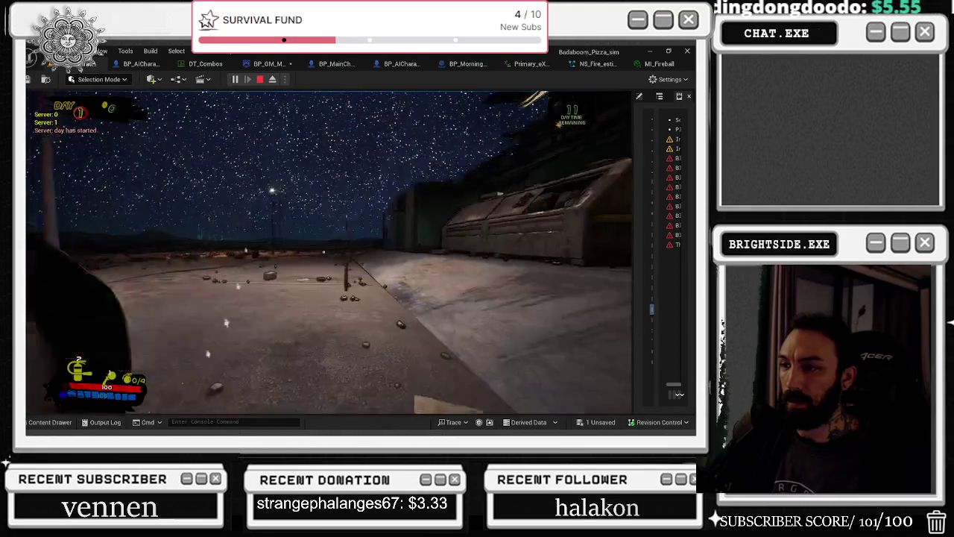
key(w)
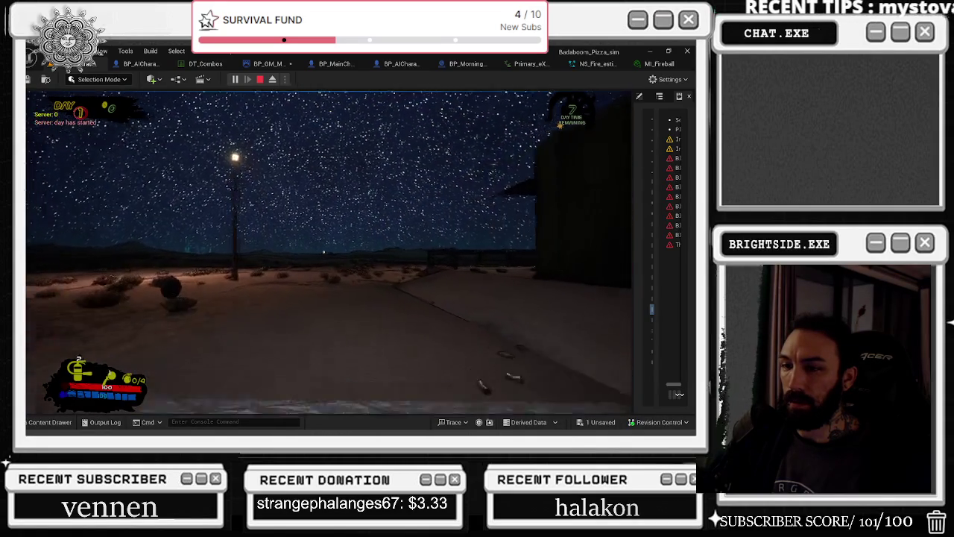
Swap held items with keys 1 and 2 until Wave 1 starts with the extinguisher.
key(2)
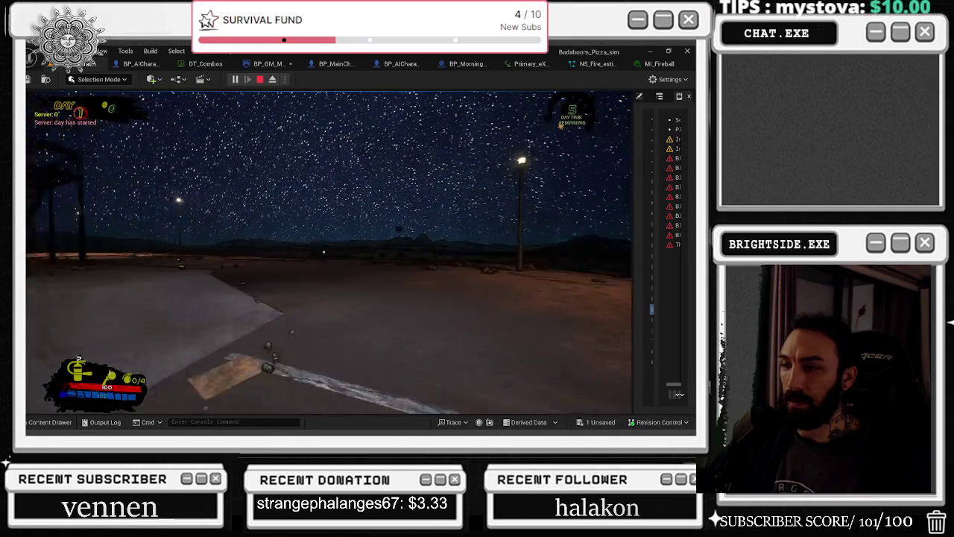
key(1)
key(2)
key(1)
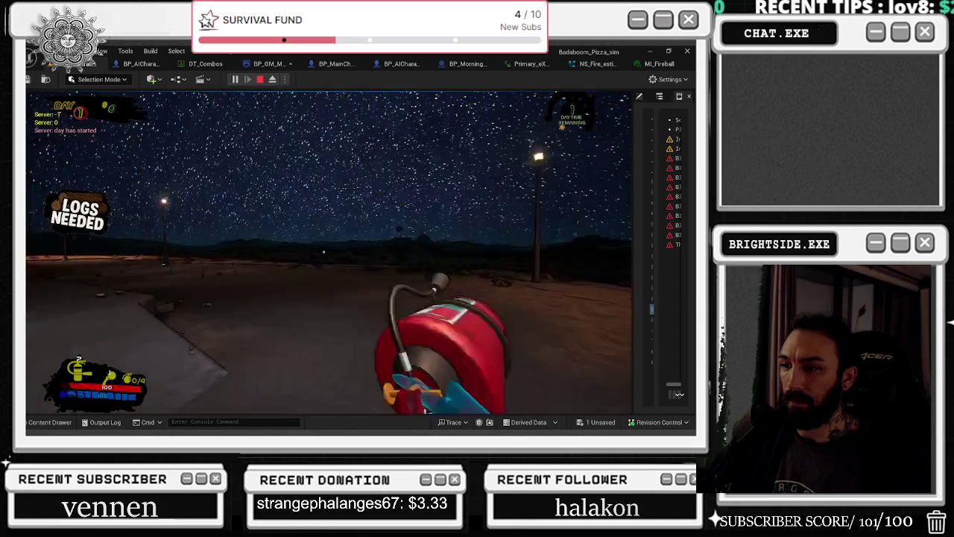
key(2)
key(1)
key(2)
key(1)
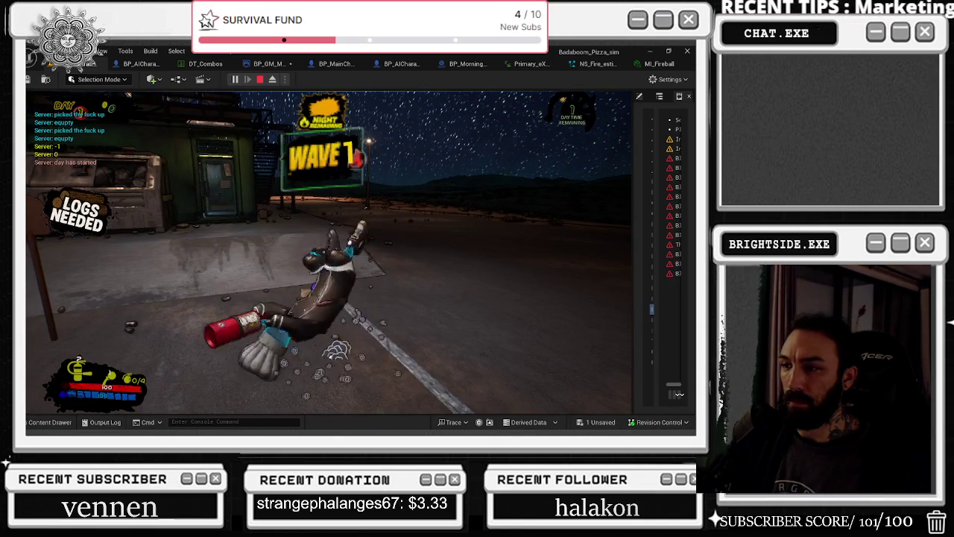
Move forward, return to third-person view and swing several attacks with the held item.
key(w)
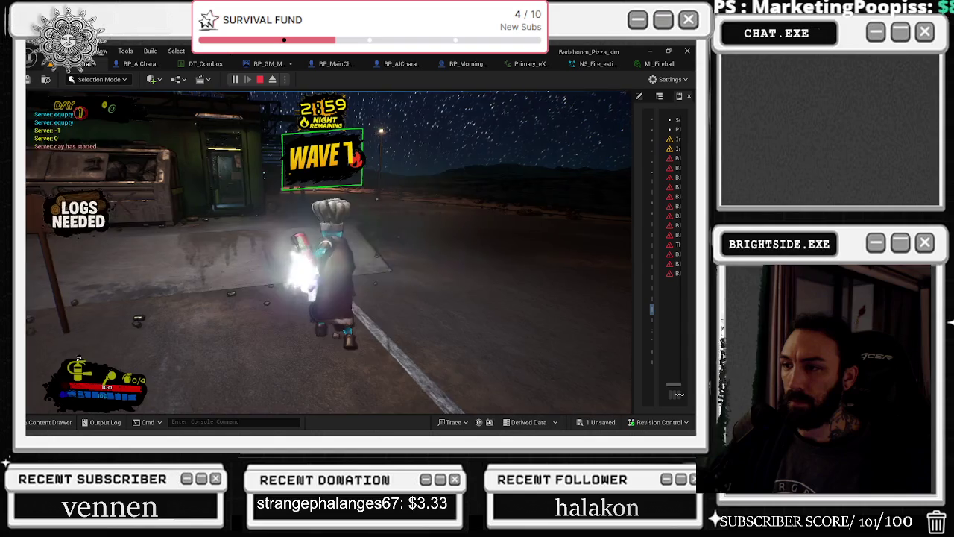
key(1)
key(w)
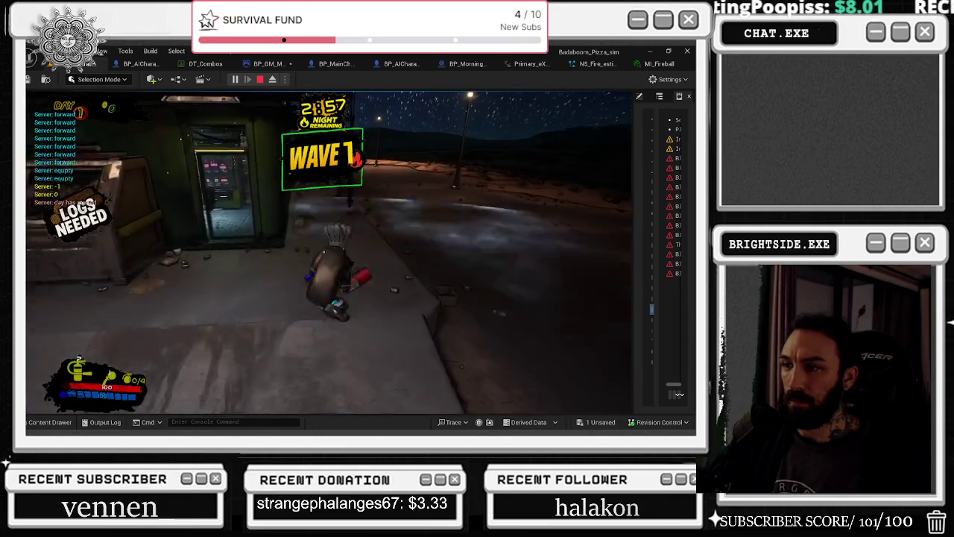
click(323, 251)
click(324, 251)
click(324, 251)
key(w)
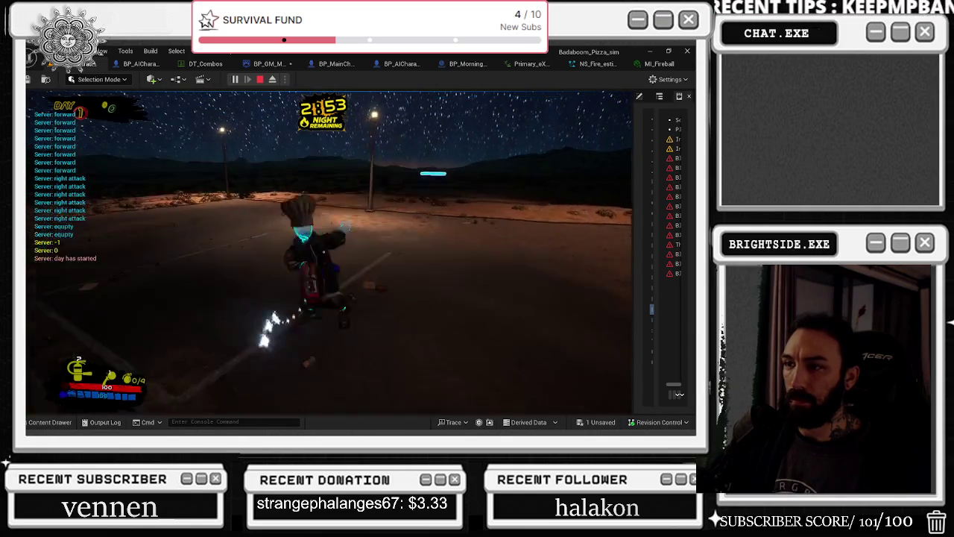
Close in on the enemy and fight it with repeated attacks and a leaping attack.
key(a)
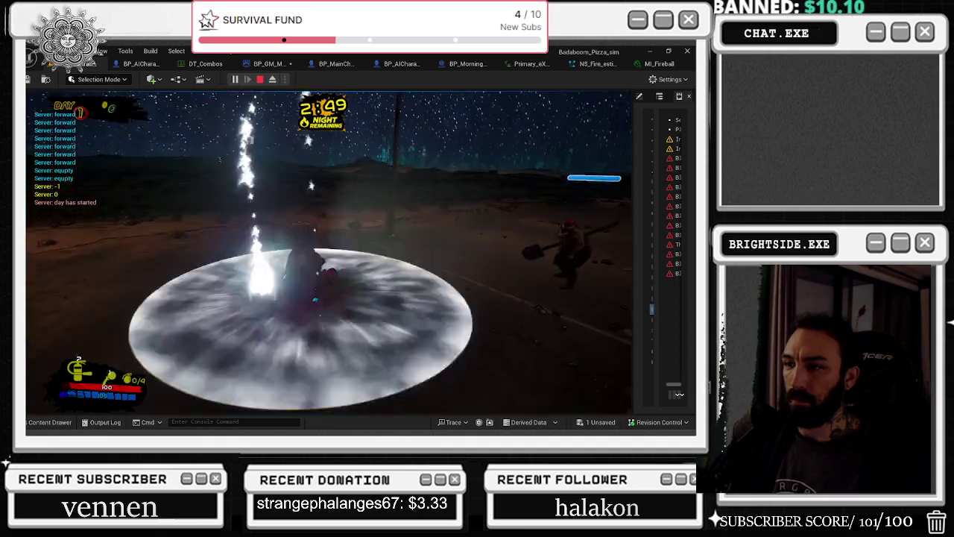
key(w)
click(328, 254)
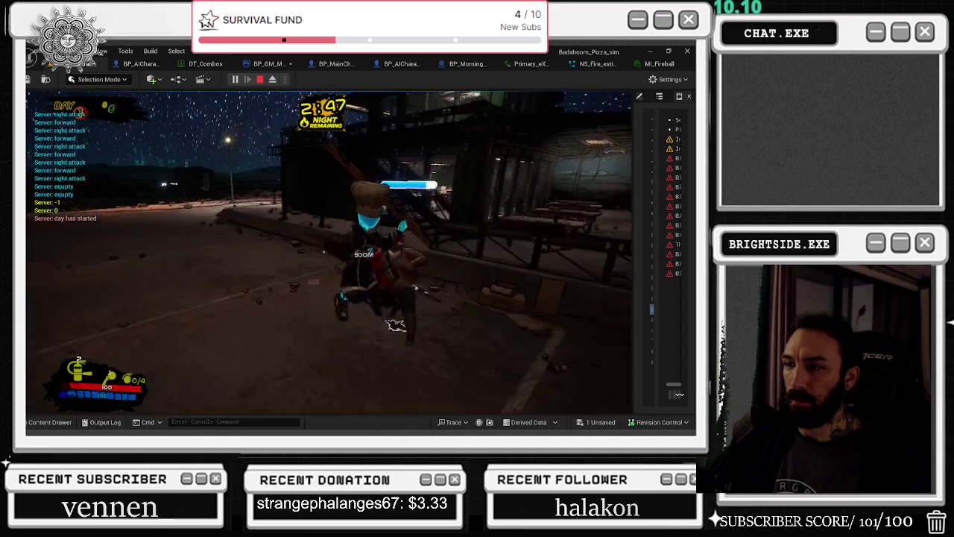
click(323, 252)
key(w)
click(328, 253)
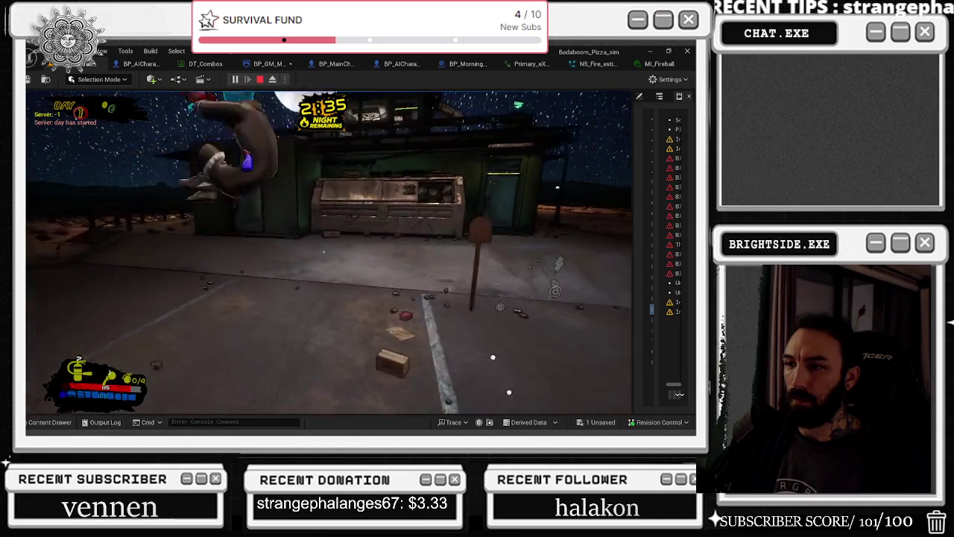
right_click(324, 252)
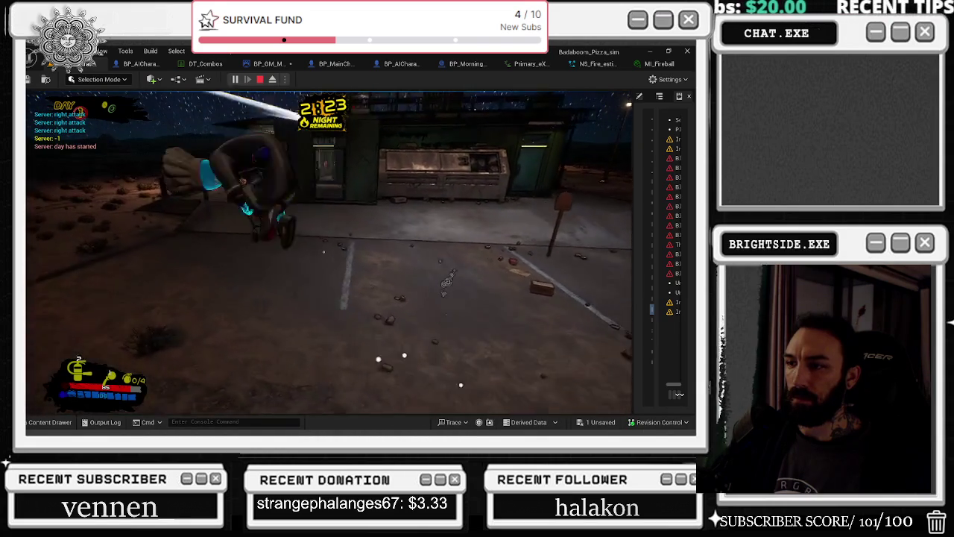
Keep attacking to smash the nearby barrel, then walk around the yard.
click(324, 251)
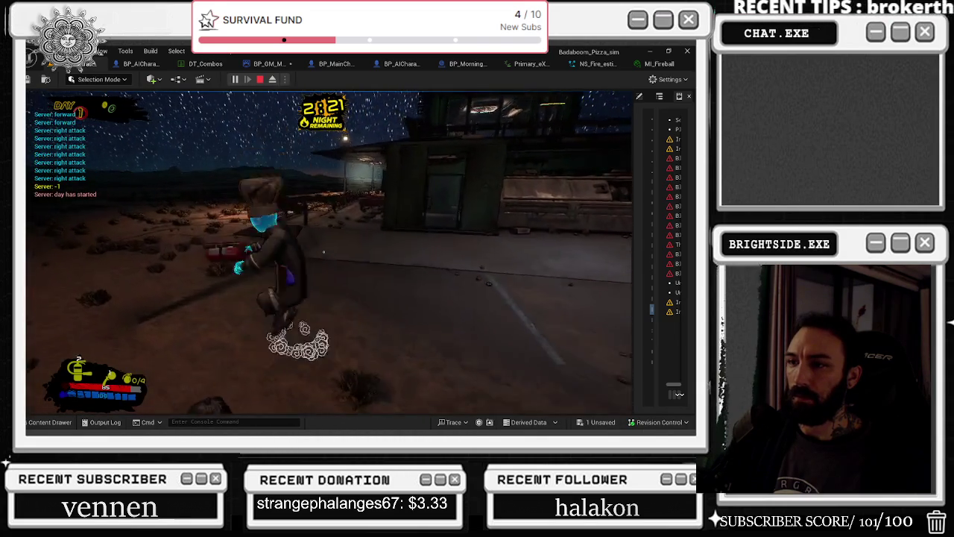
click(324, 251)
click(324, 251)
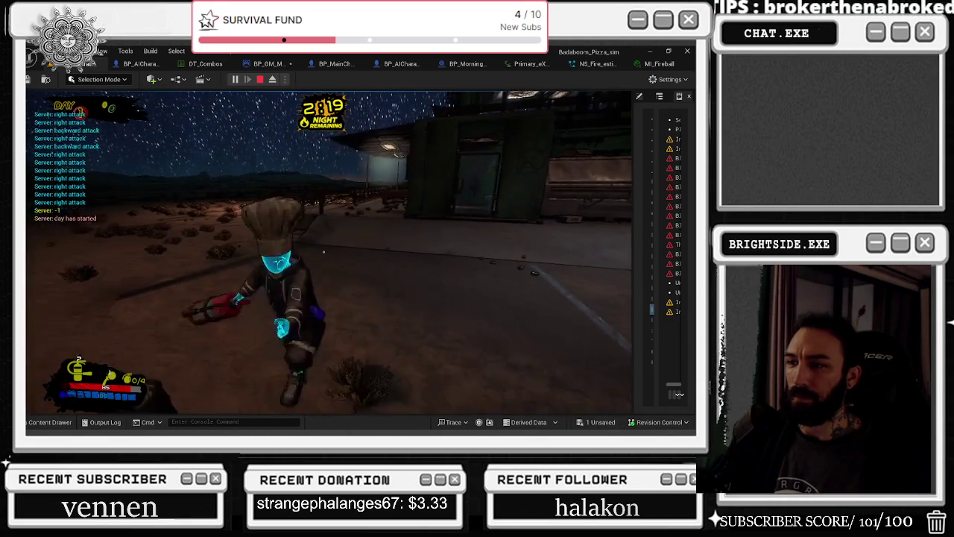
click(323, 251)
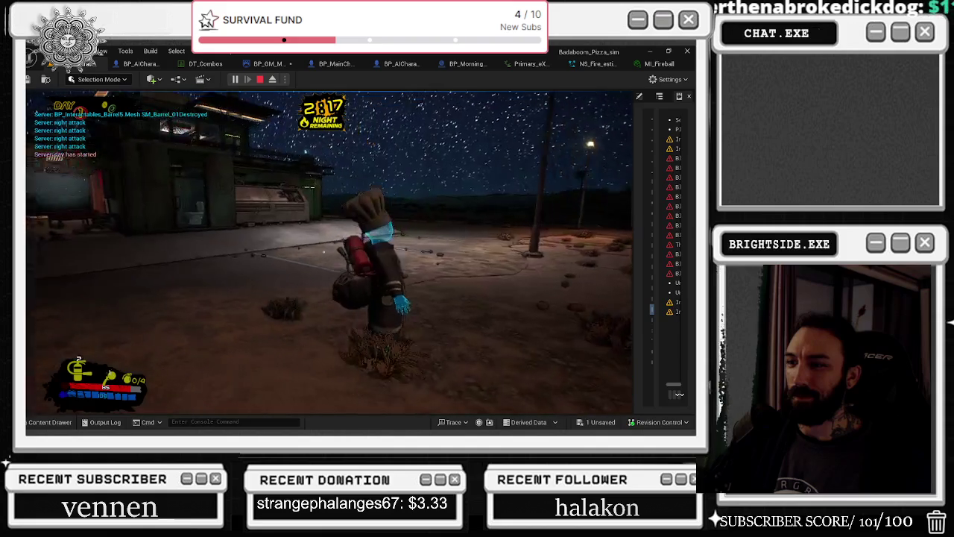
key(s)
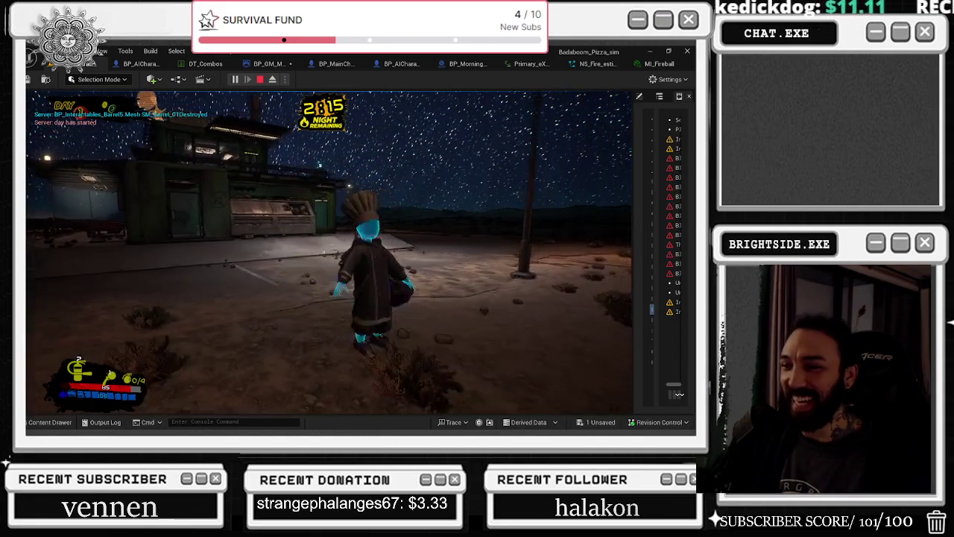
Pick up the red fire extinguisher and spray it repeatedly while running and turning.
key(e)
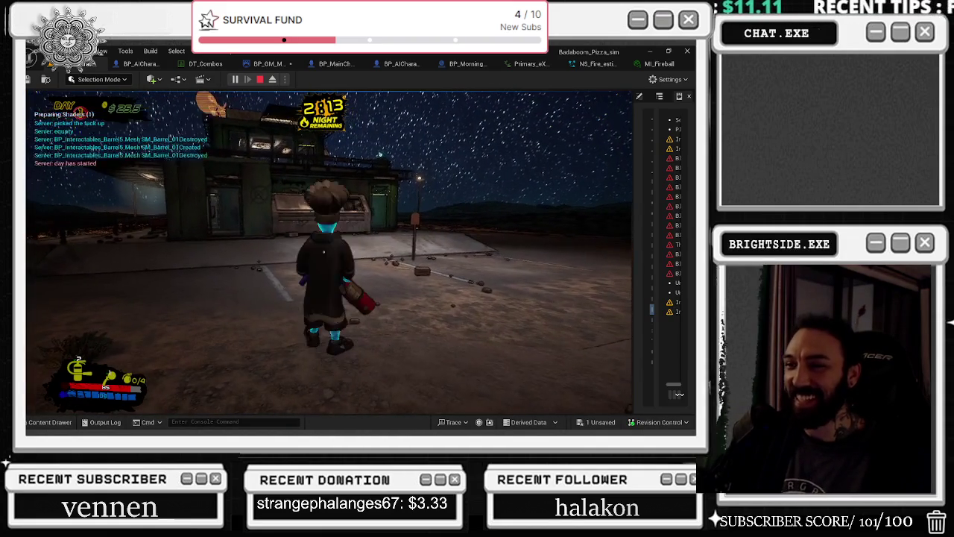
key(w)
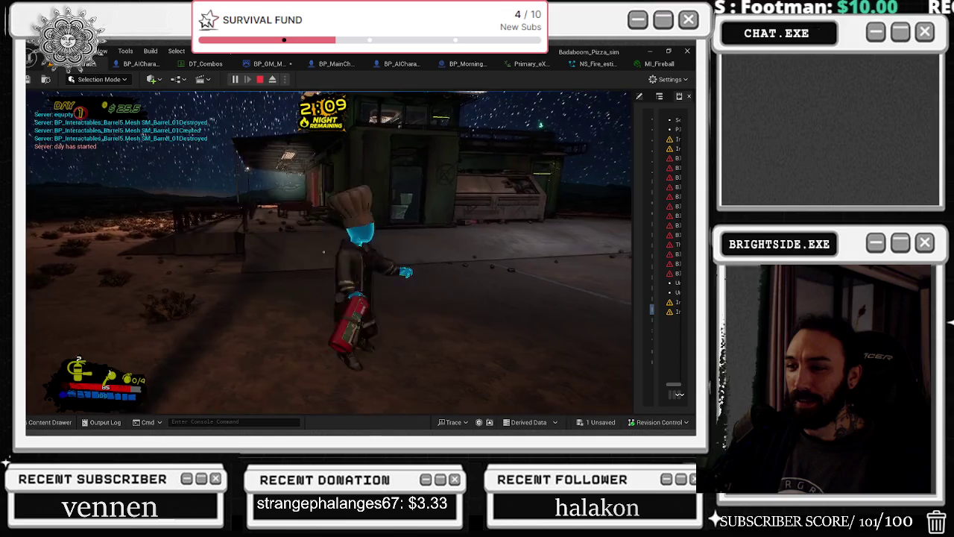
click(323, 252)
key(w)
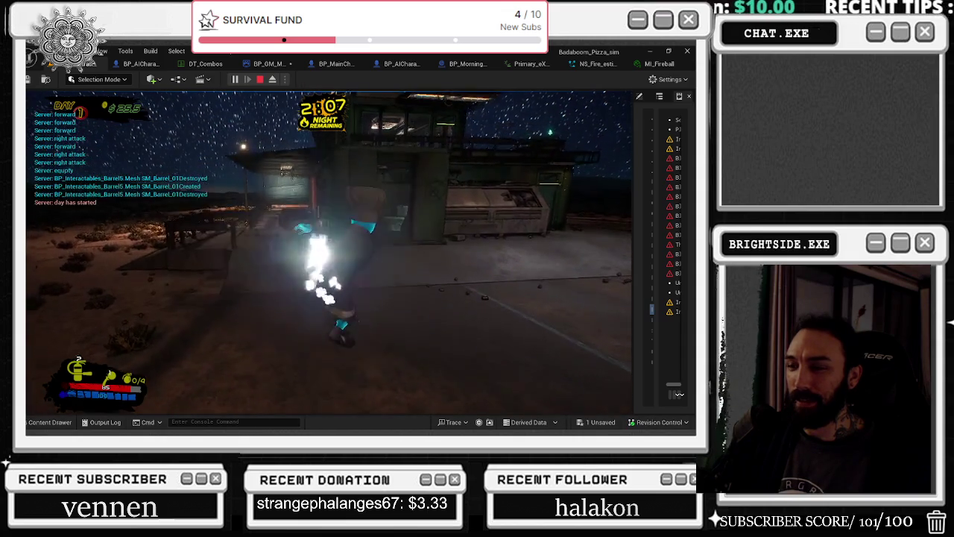
click(324, 252)
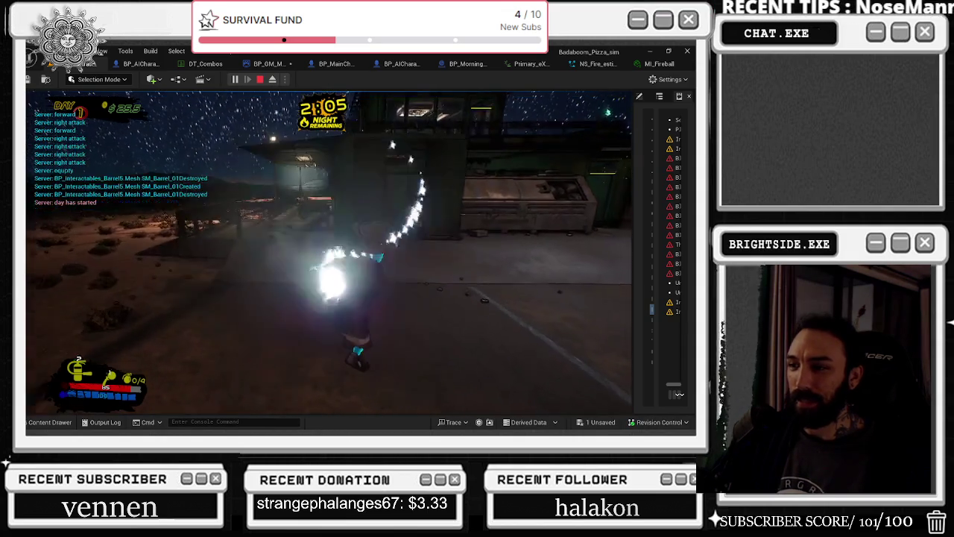
click(323, 252)
key(w)
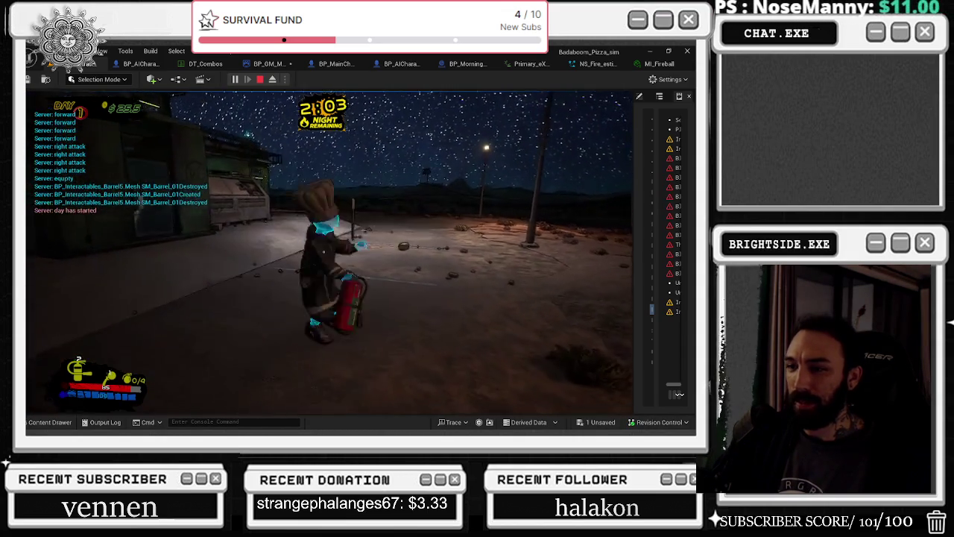
click(323, 252)
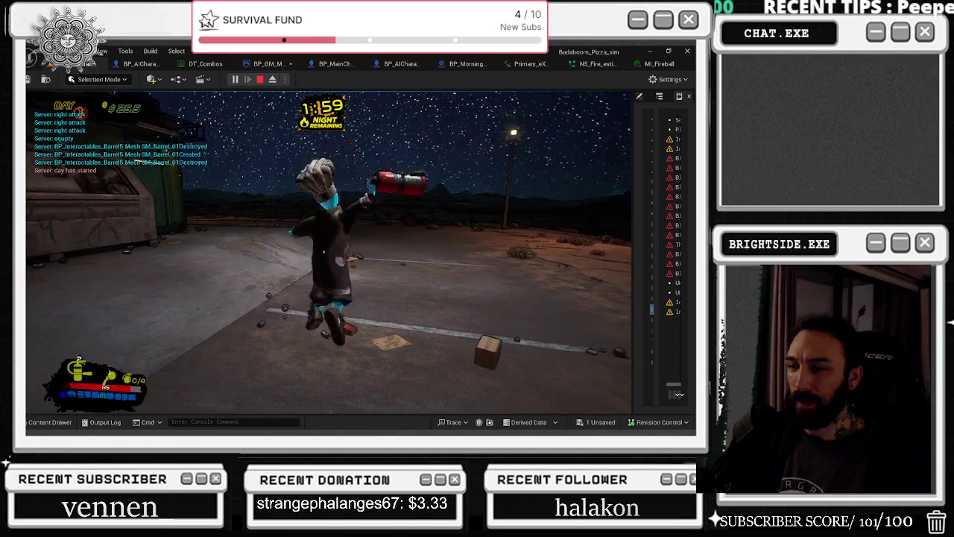
Swing the extinguisher backward, jump, and grab an item near the dumpster.
key(w)
click(324, 252)
click(324, 252)
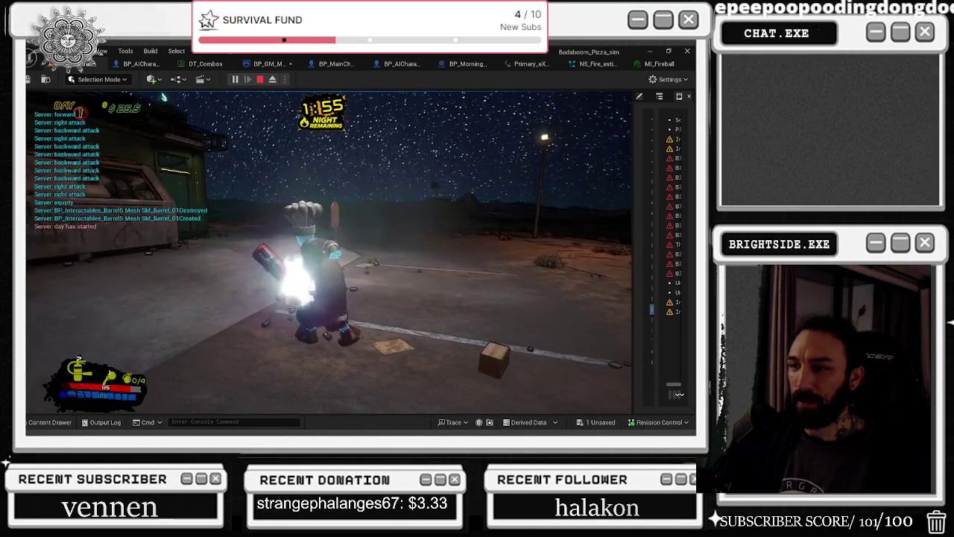
key(space)
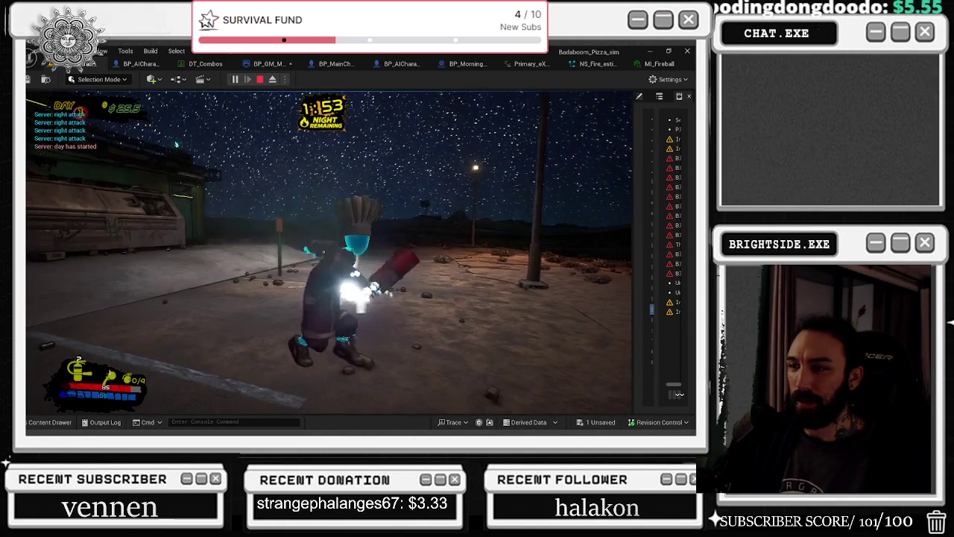
key(w)
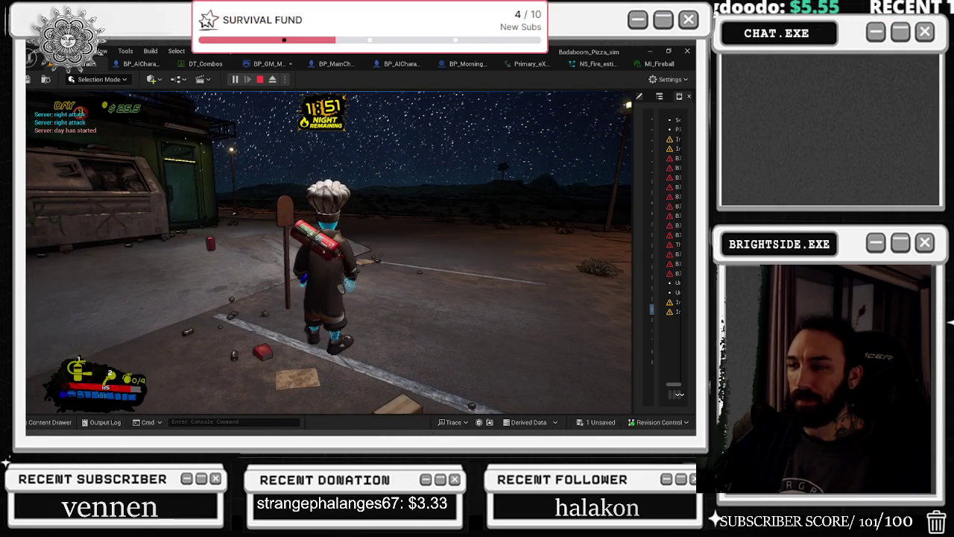
key(e)
key(space)
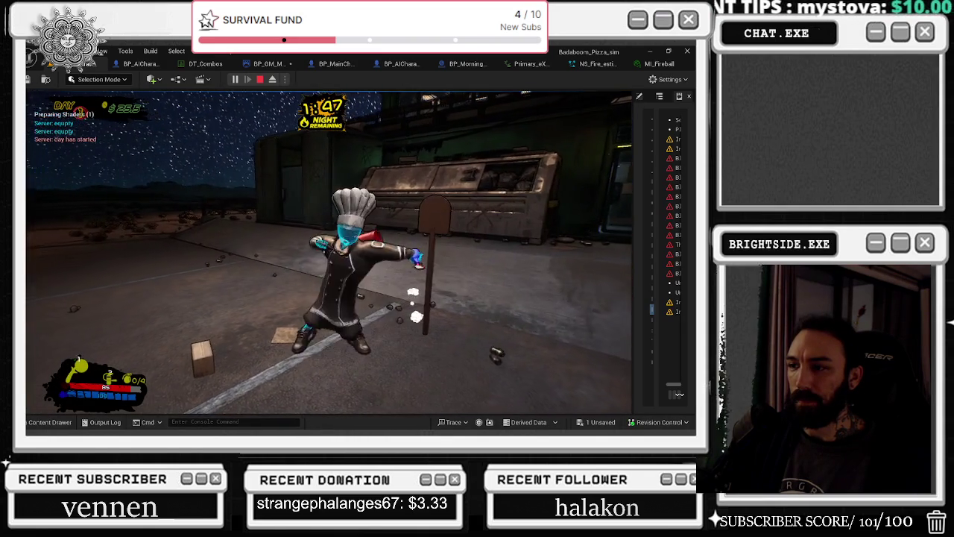
Run between desert and building, diving, kicking and grabbing an item until Wave 2 begins.
key(w)
key(w)
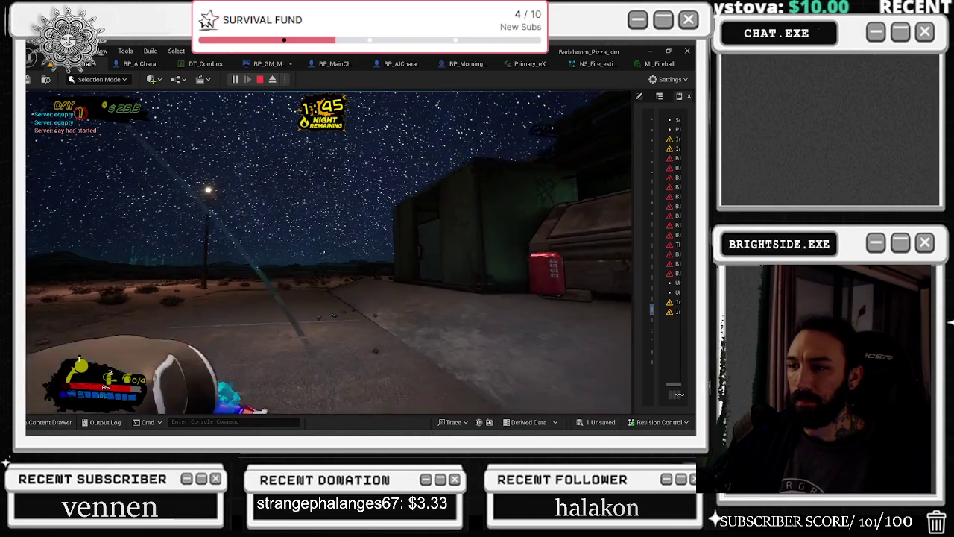
key(w)
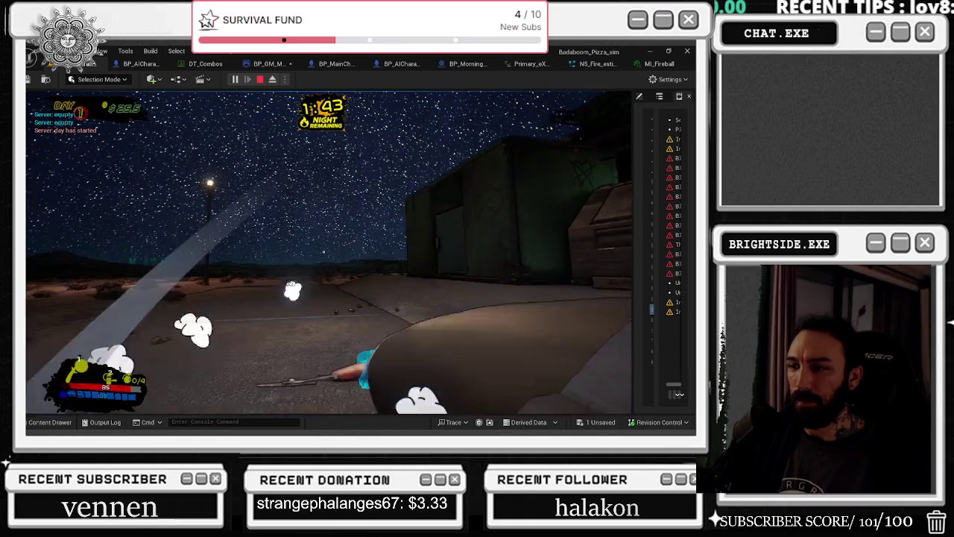
key(w)
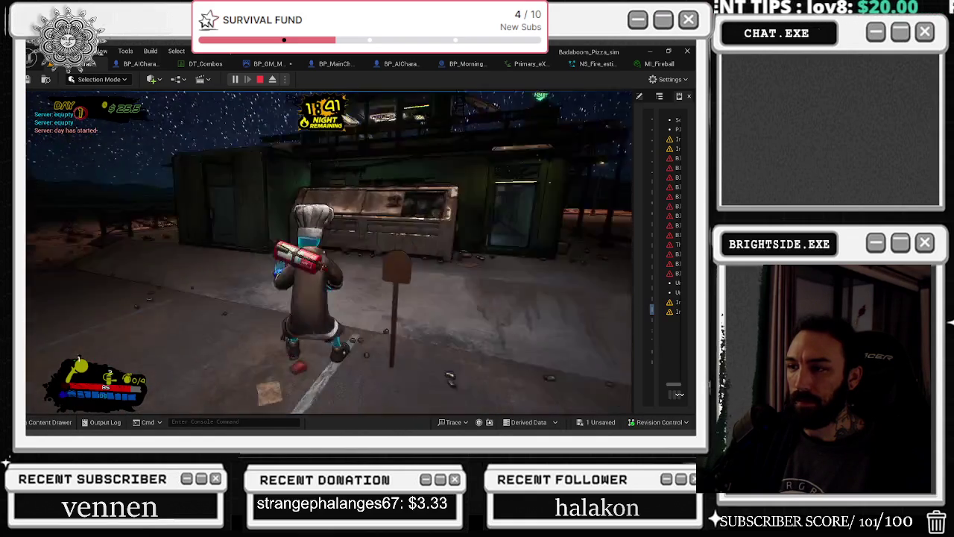
key(w)
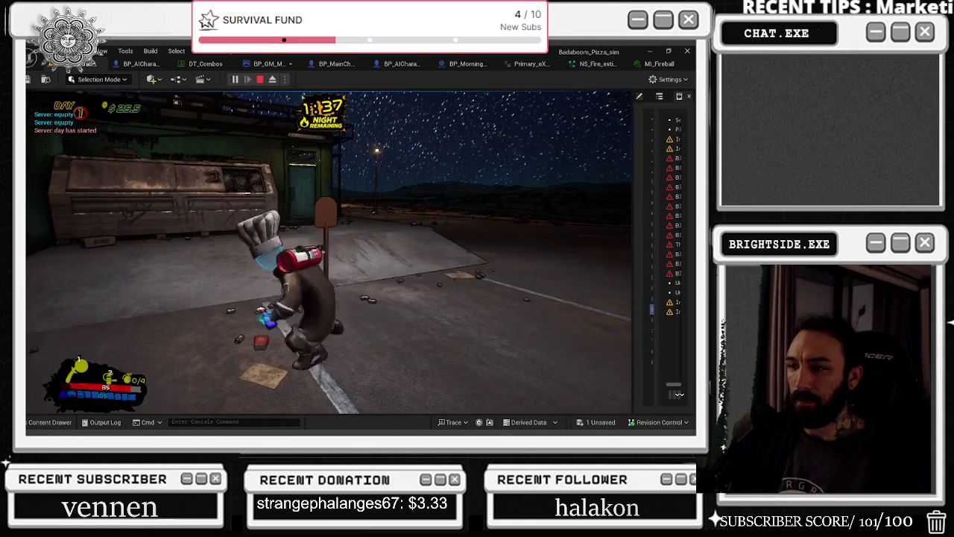
key(space)
key(s)
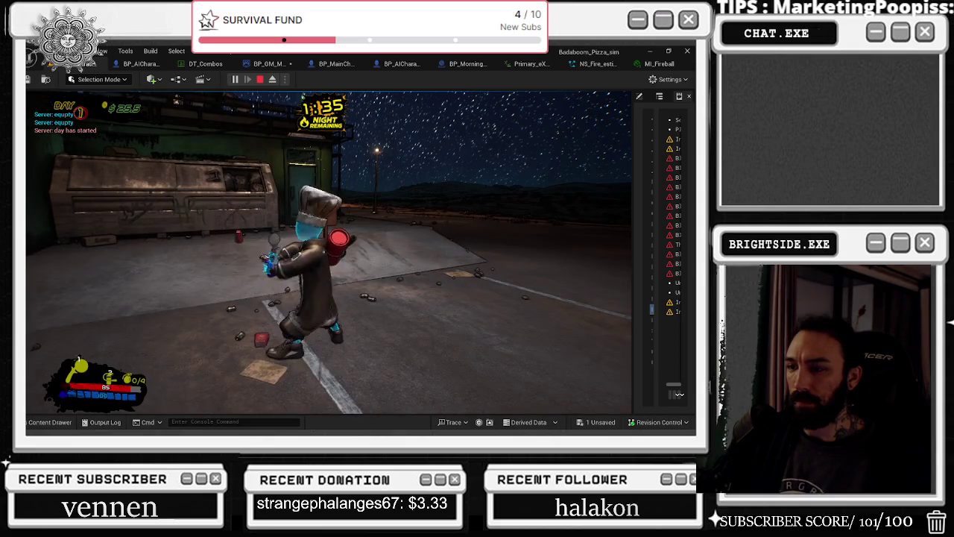
key(a)
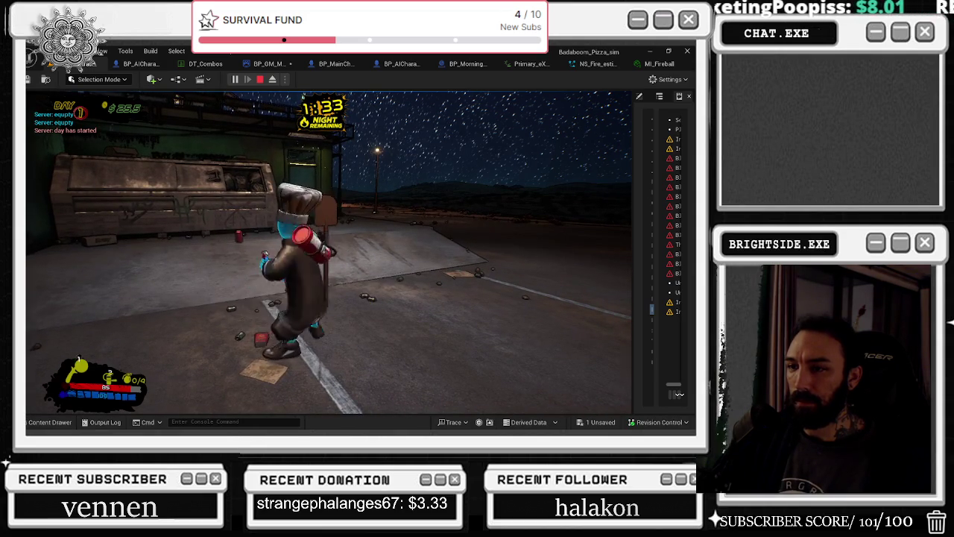
key(e)
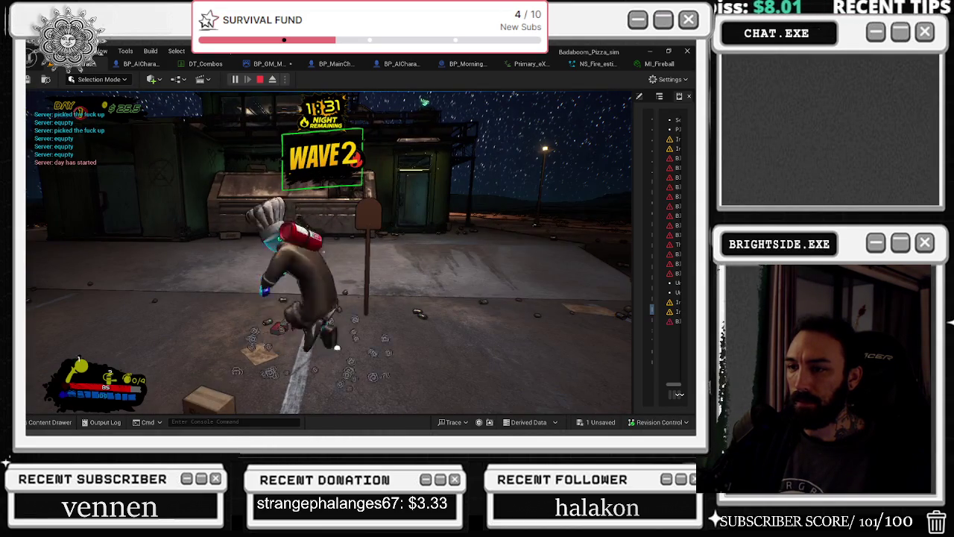
key(space)
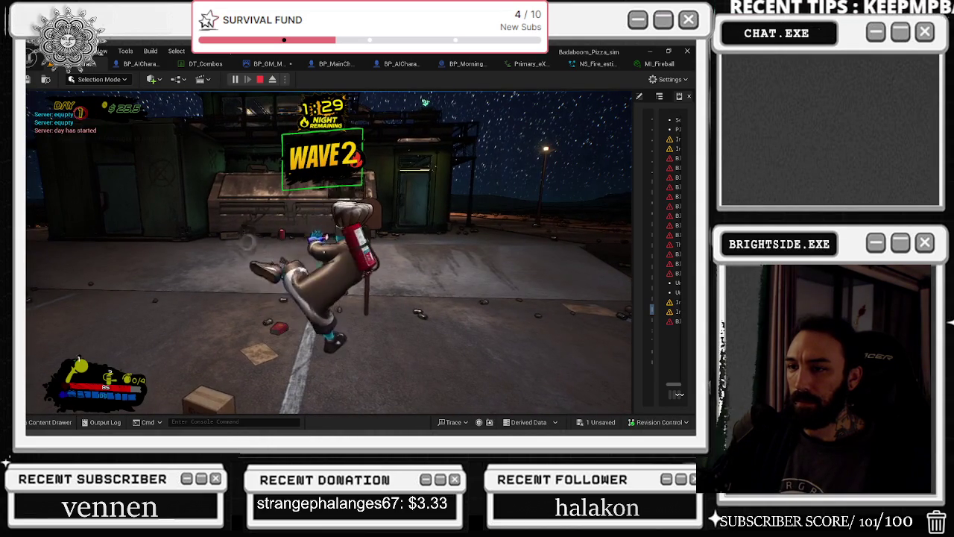
key(space)
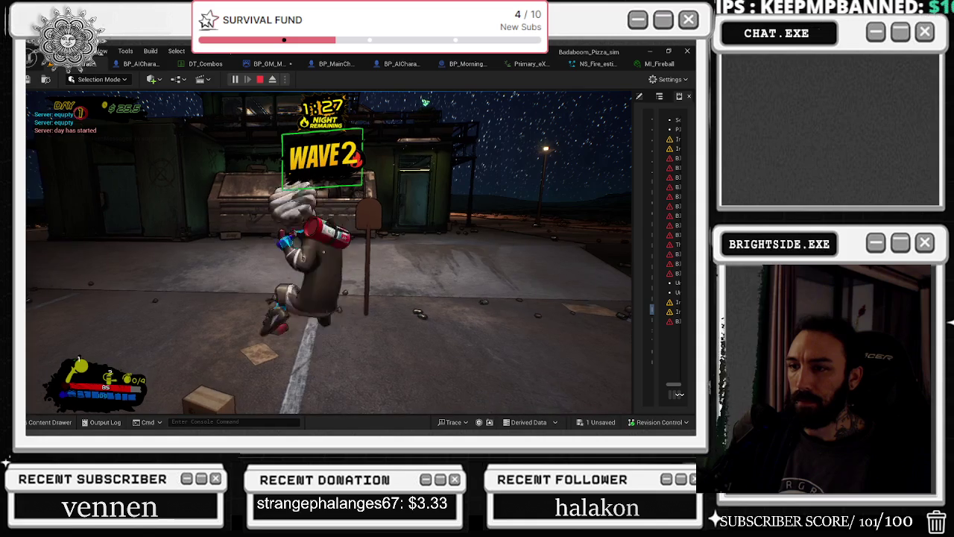
key(a)
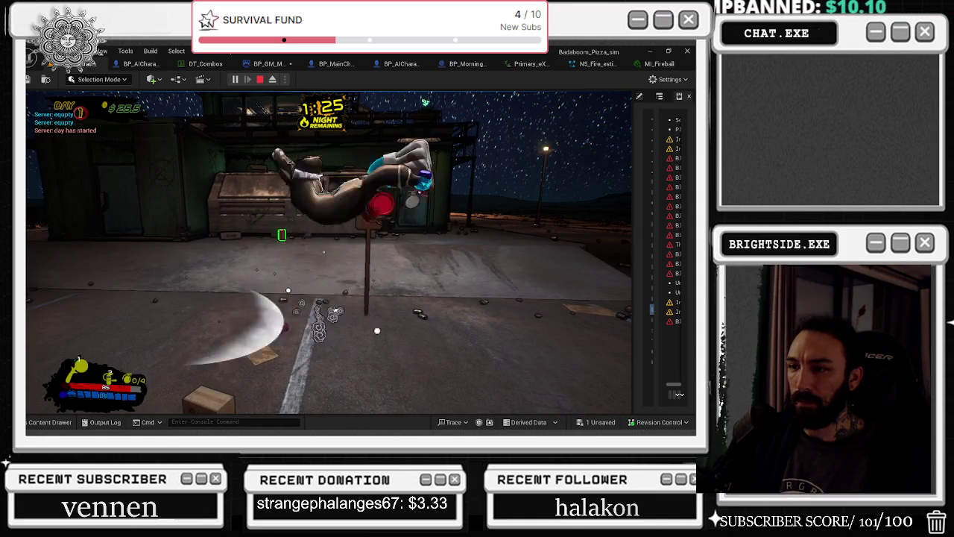
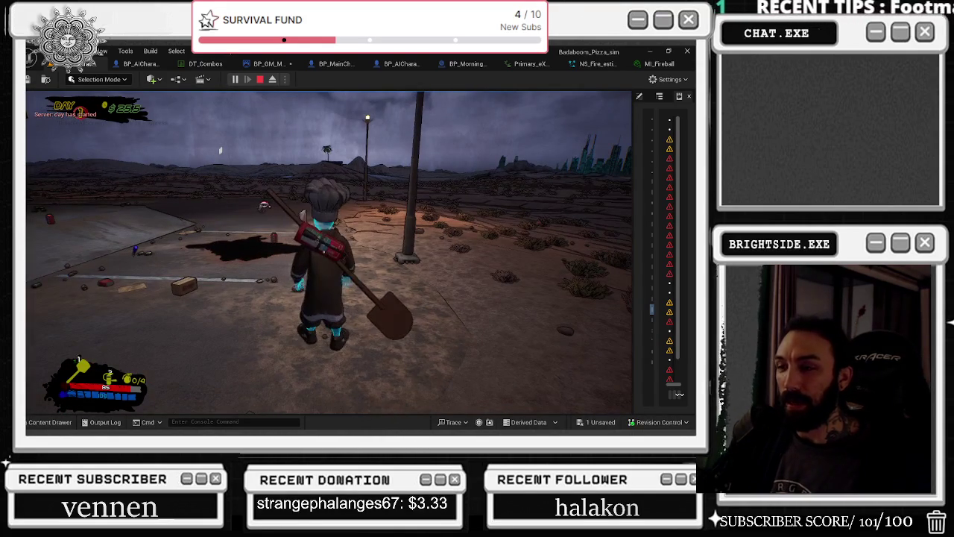
Equip the slot-2 item, jump, swing the shovel twice, then stop the playtest and open NS_Fire_estinguisher_Trail.
key(2)
key(space)
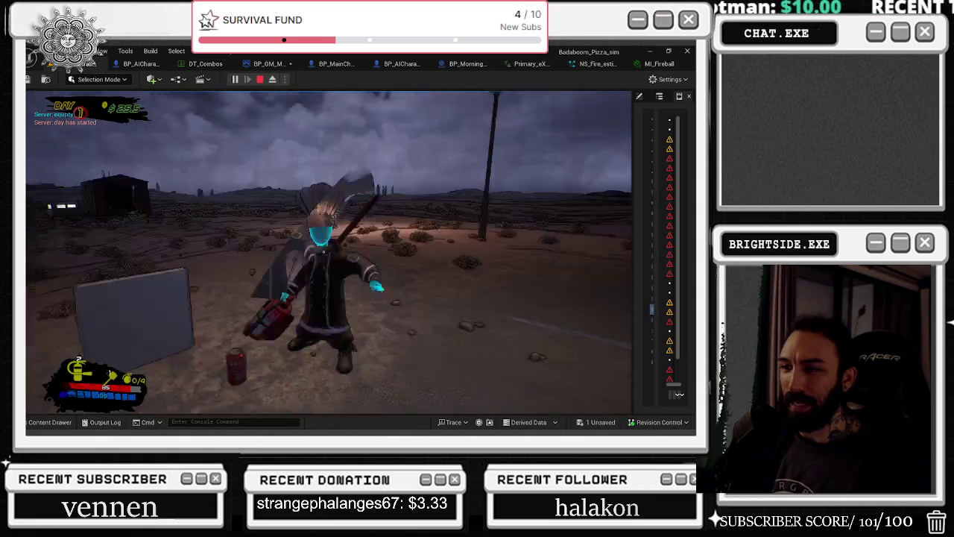
click(324, 252)
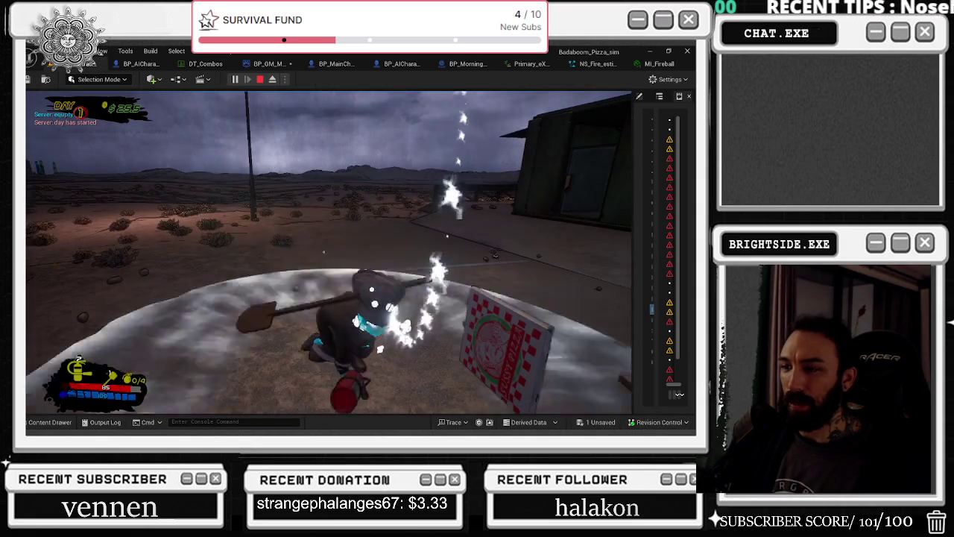
click(324, 252)
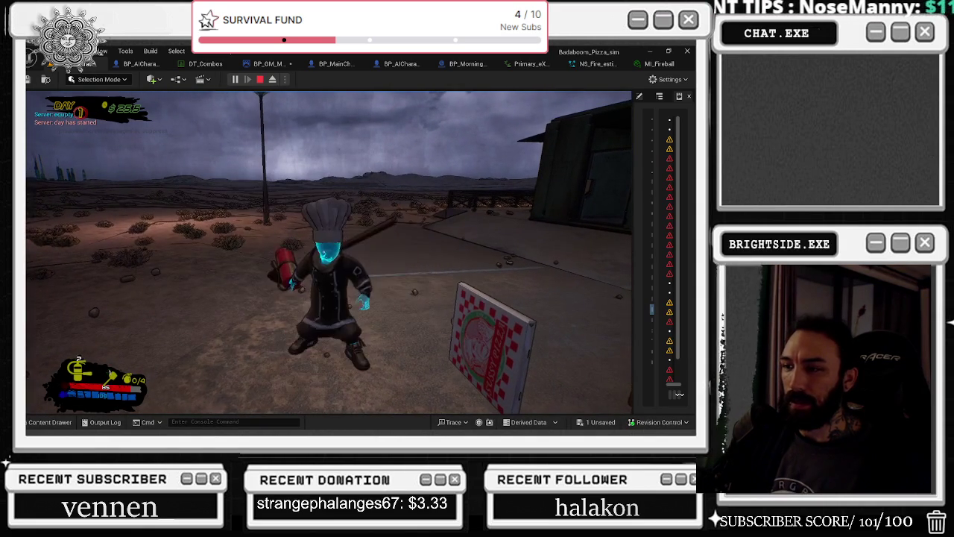
key(Escape)
click(608, 64)
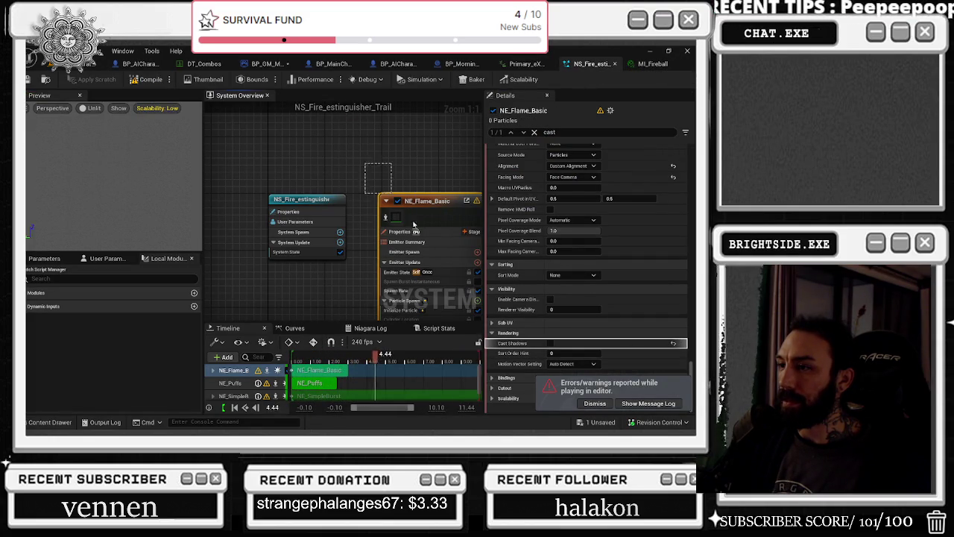
Set NE_Flame_Basic's Number Of Frames to 25 and SpawnRate to 65.
scroll(660, 312, up, 3)
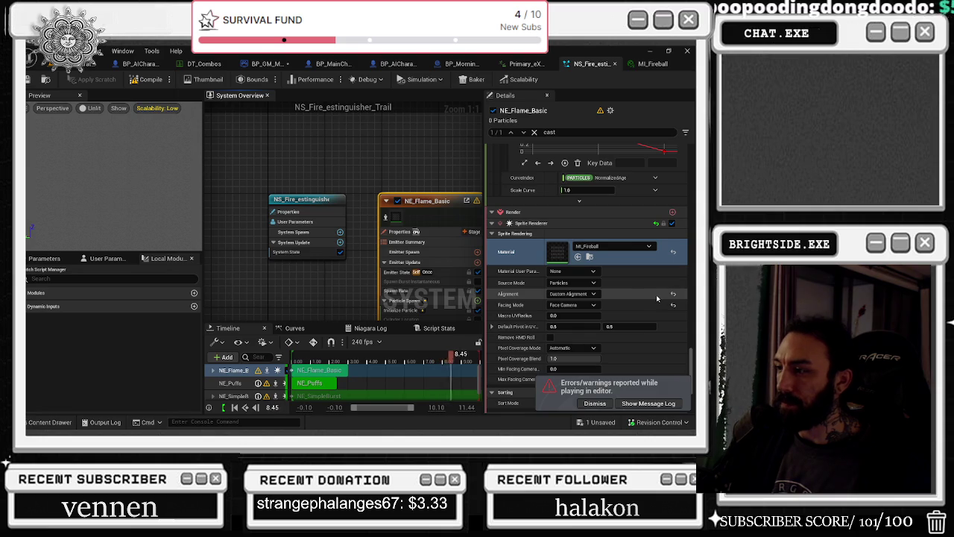
scroll(649, 284, up, 5)
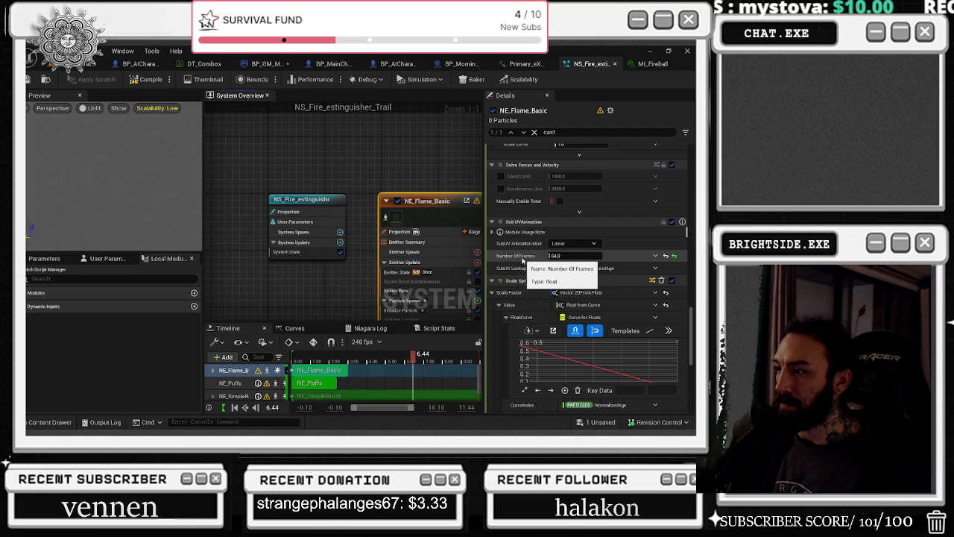
click(555, 255)
text(25)
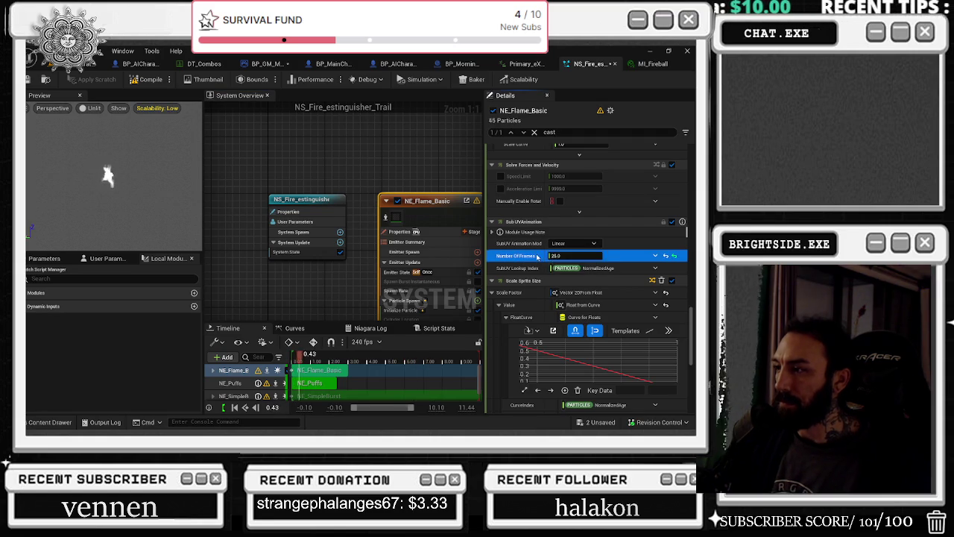
click(537, 257)
scroll(571, 332, up, 5)
click(571, 328)
text(65)
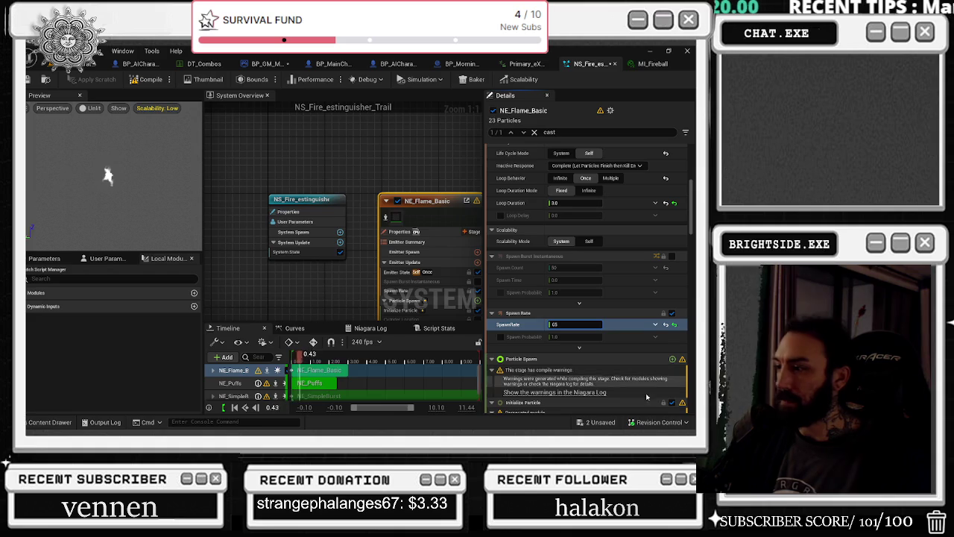
Save both modified assets and switch to the Primary_eXTINGUISHER animation.
key(ctrl+shift+s)
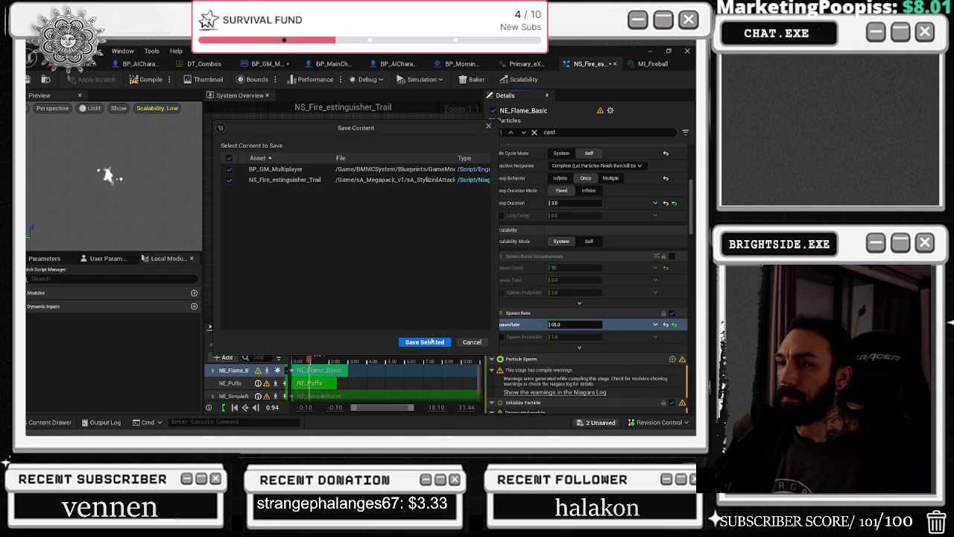
click(426, 343)
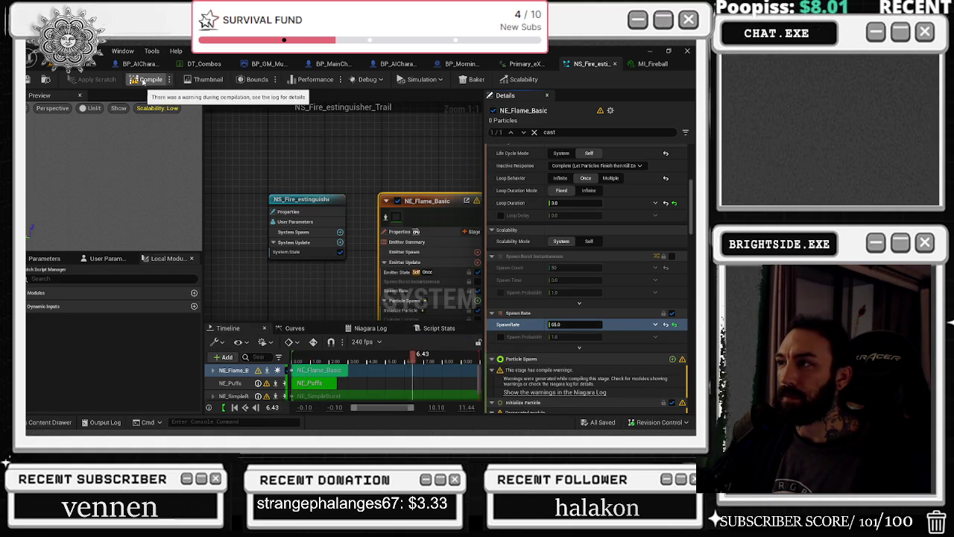
click(524, 63)
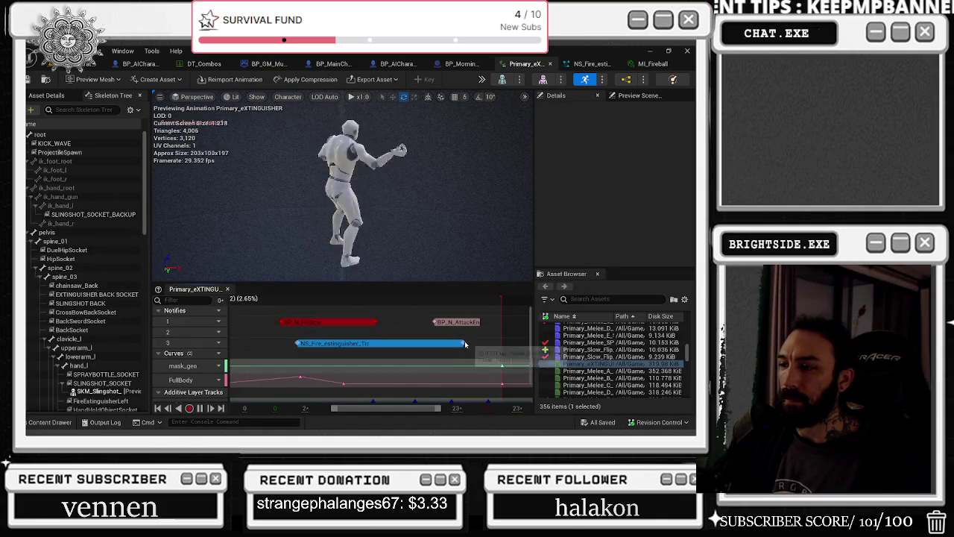
Shorten the NS_Fire_estinguisher notify on the timeline, save the animation, and start Play In Editor.
drag(464, 343, 444, 340)
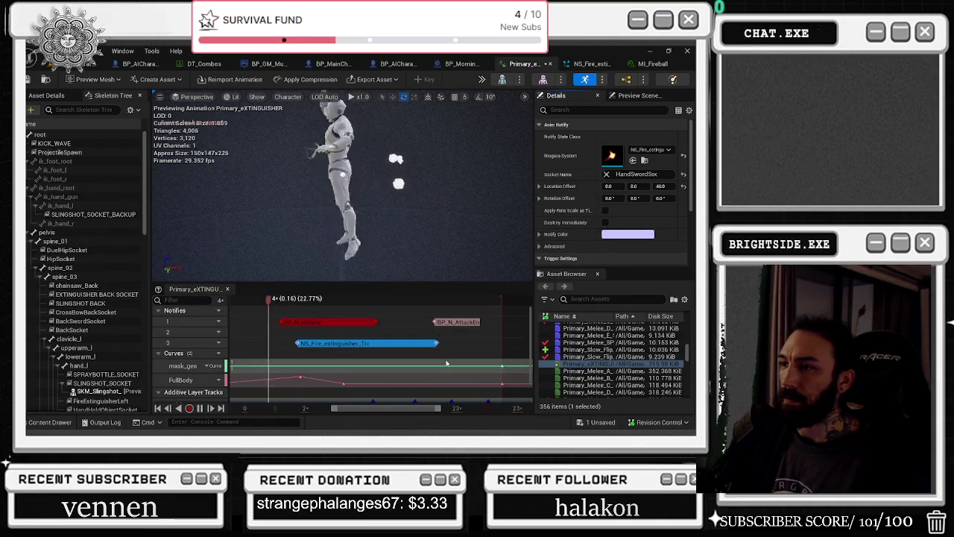
key(ctrl+s)
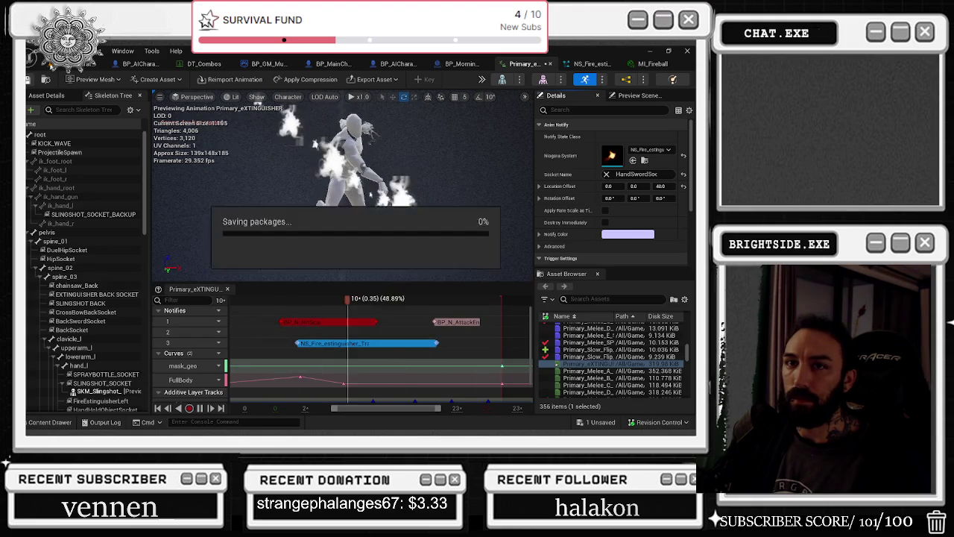
click(111, 66)
key(alt+p)
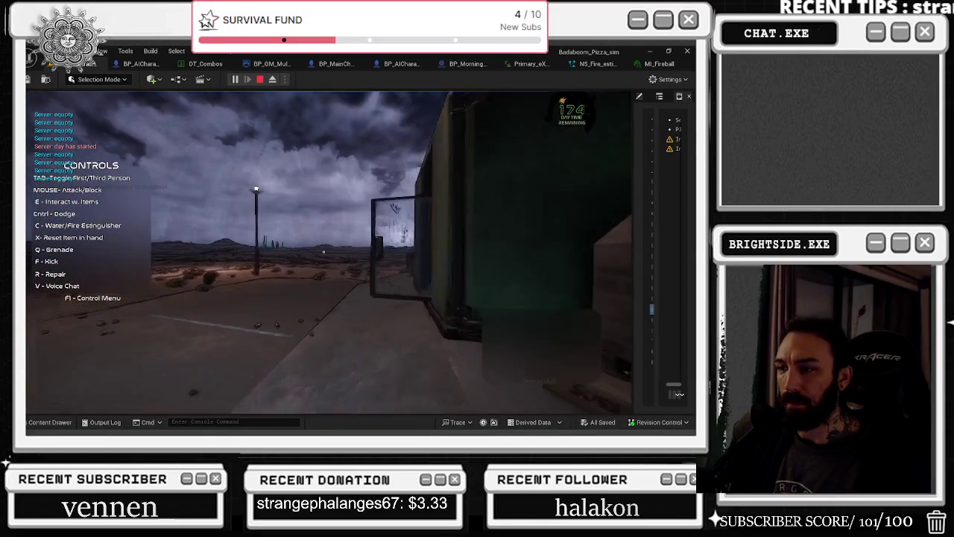
Walk to the extinguisher cabinet, smash its glass, hide the controls overlay, and grab the extinguisher.
key(s)
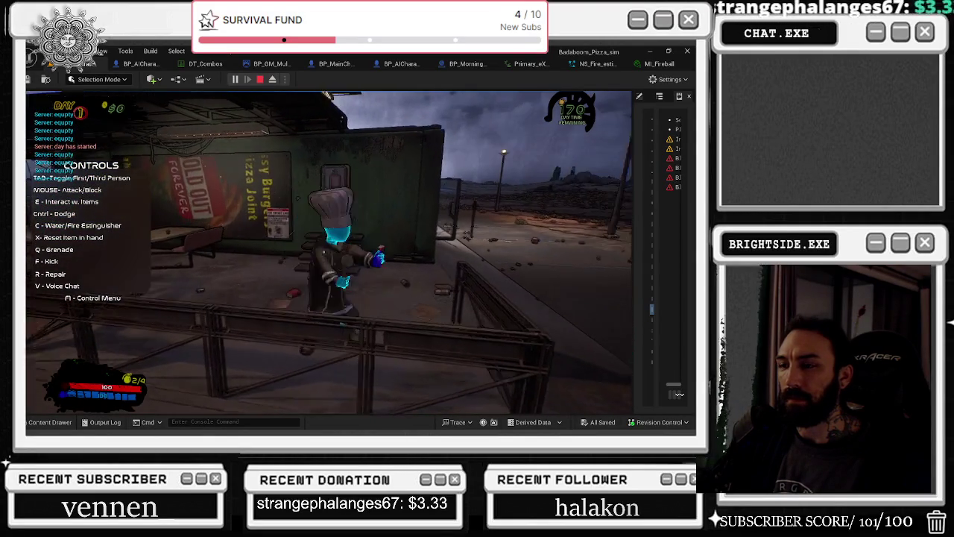
key(w)
key(e)
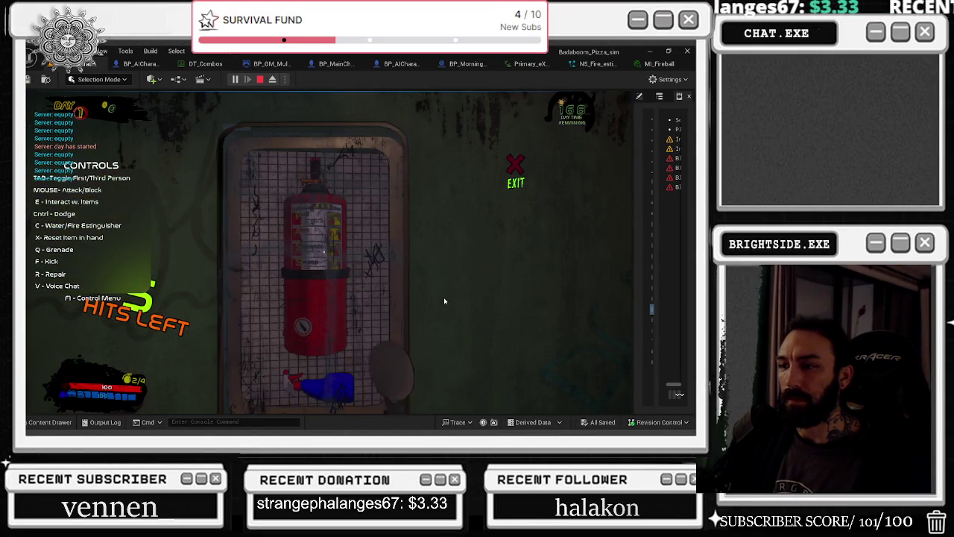
click(380, 254)
click(379, 254)
click(358, 265)
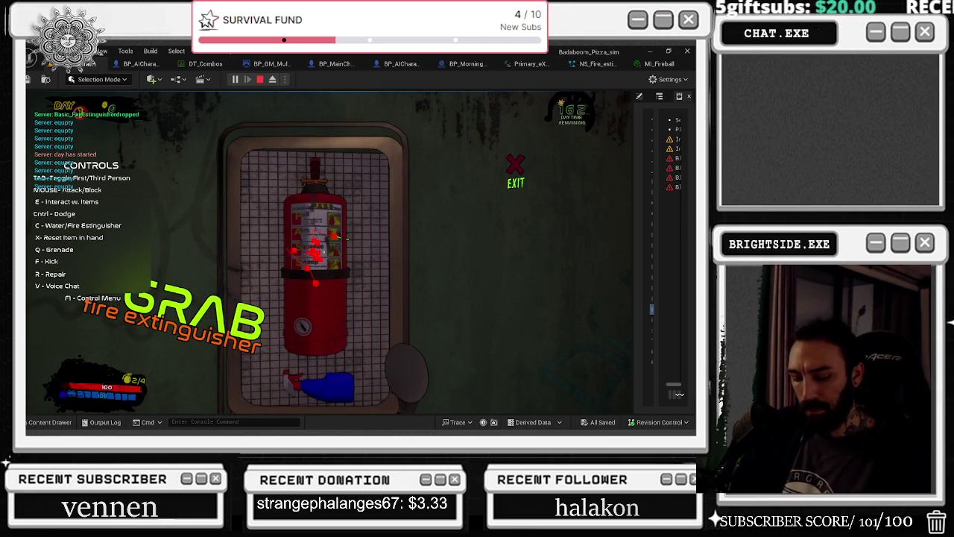
key(F1)
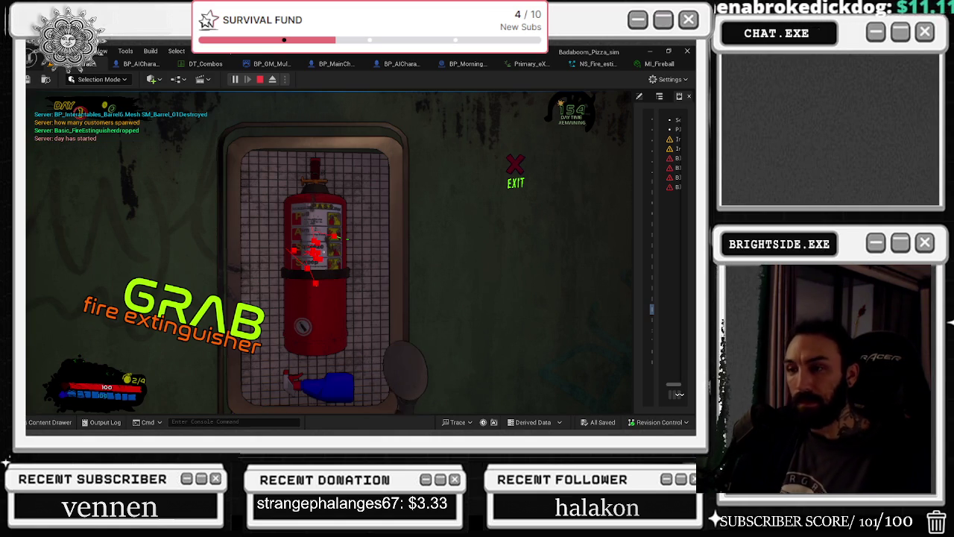
click(313, 222)
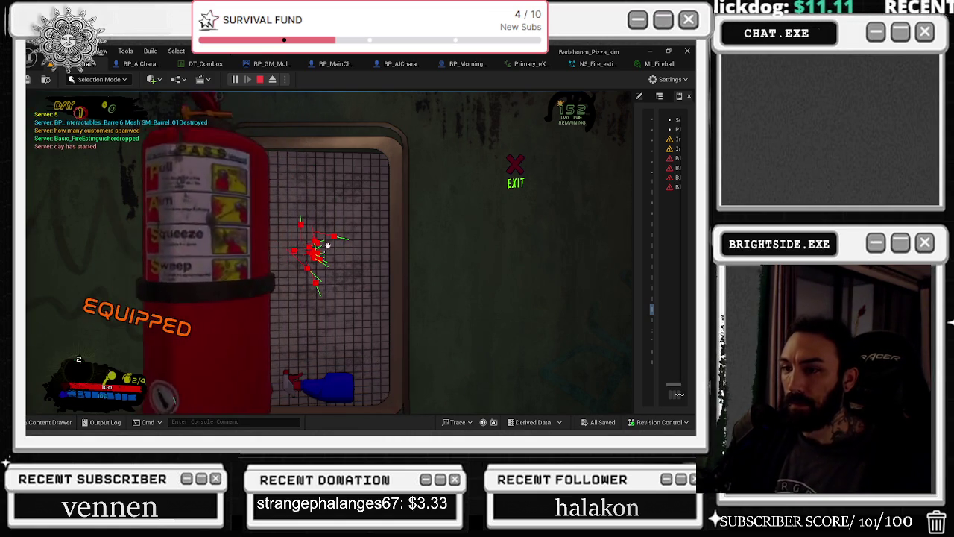
Walk across the lot in third-person view and swing the extinguisher repeatedly.
click(209, 234)
key(w)
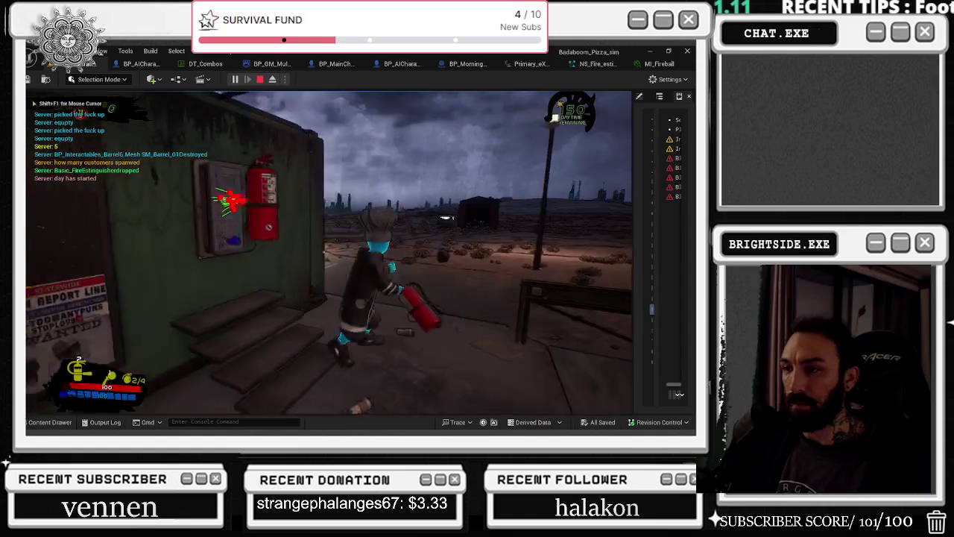
key(w)
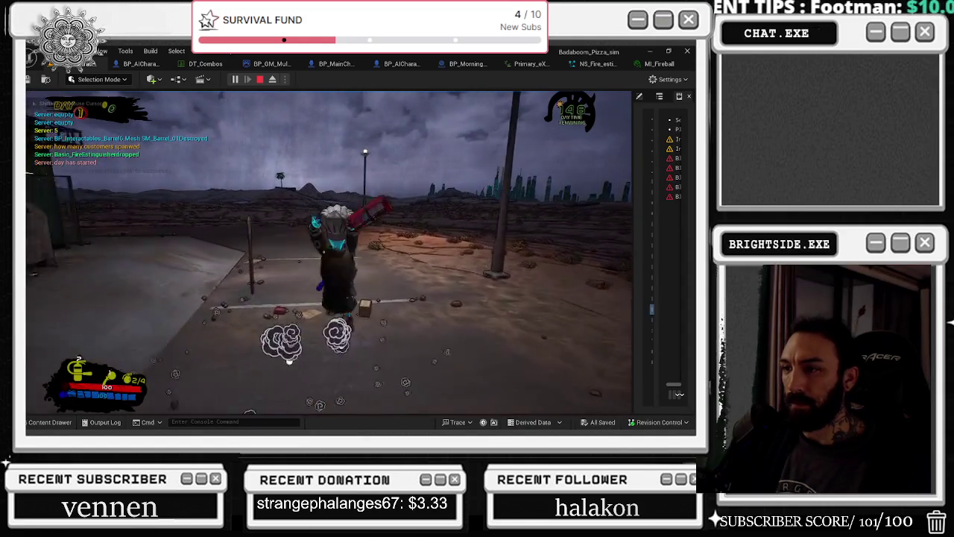
key(w)
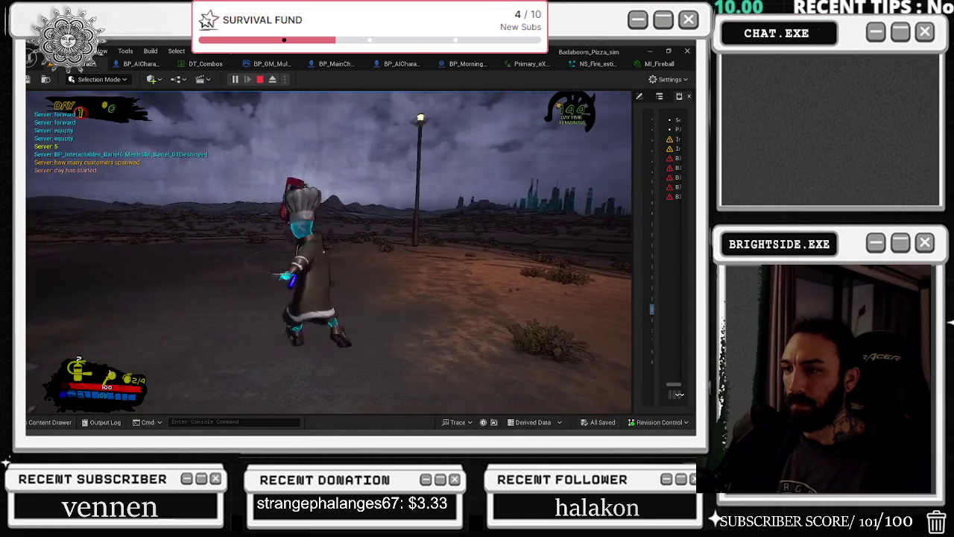
click(323, 252)
click(323, 251)
click(323, 252)
click(324, 252)
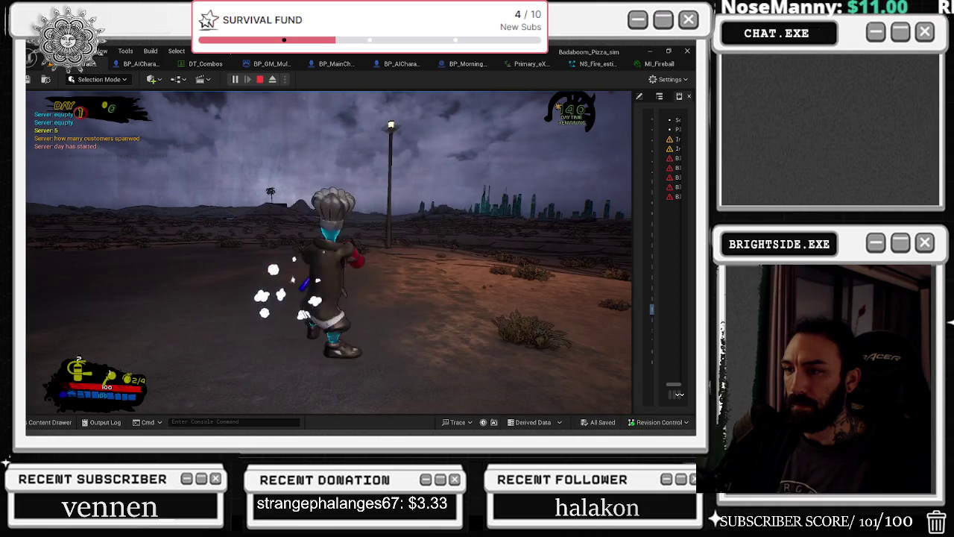
click(323, 252)
Walk onto the road spraying the extinguisher around the character, then end the playtest.
key(w)
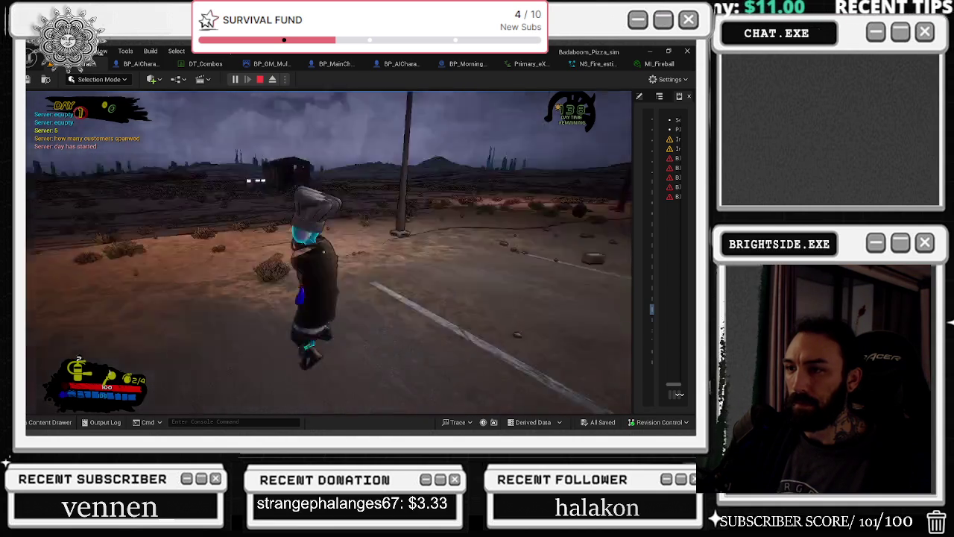
click(323, 252)
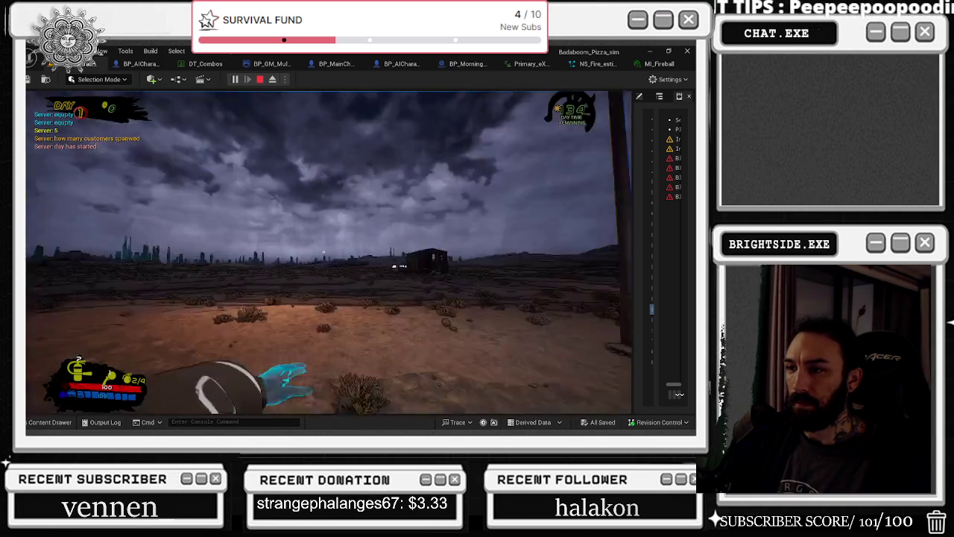
click(323, 252)
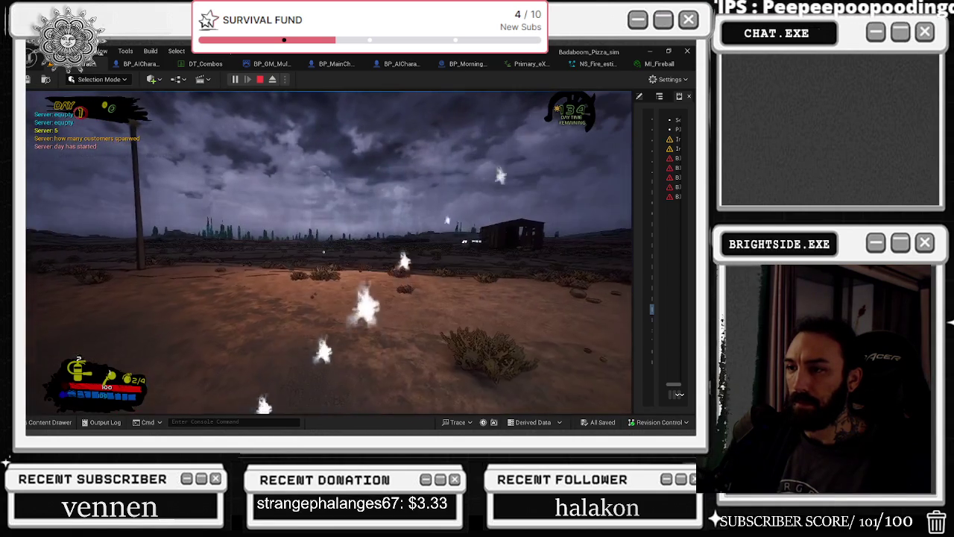
click(323, 252)
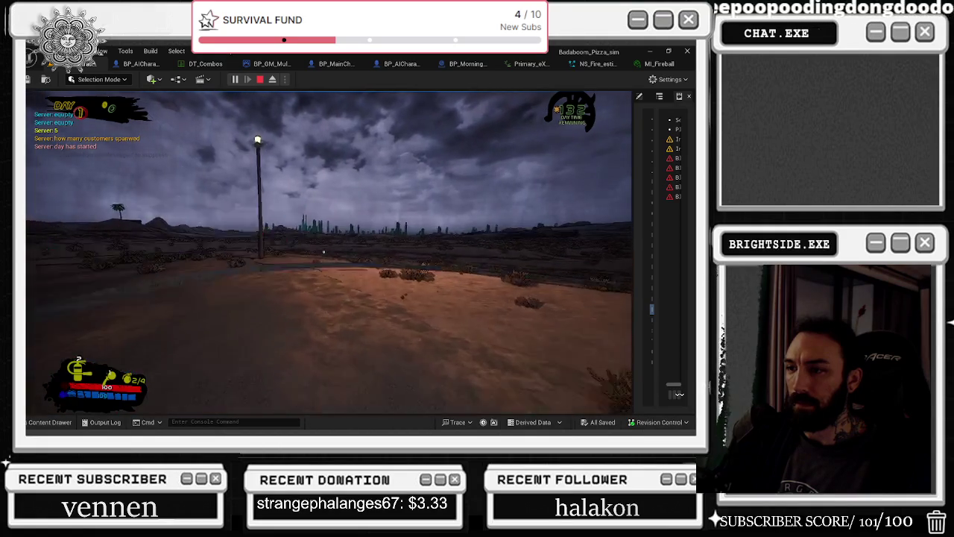
click(324, 252)
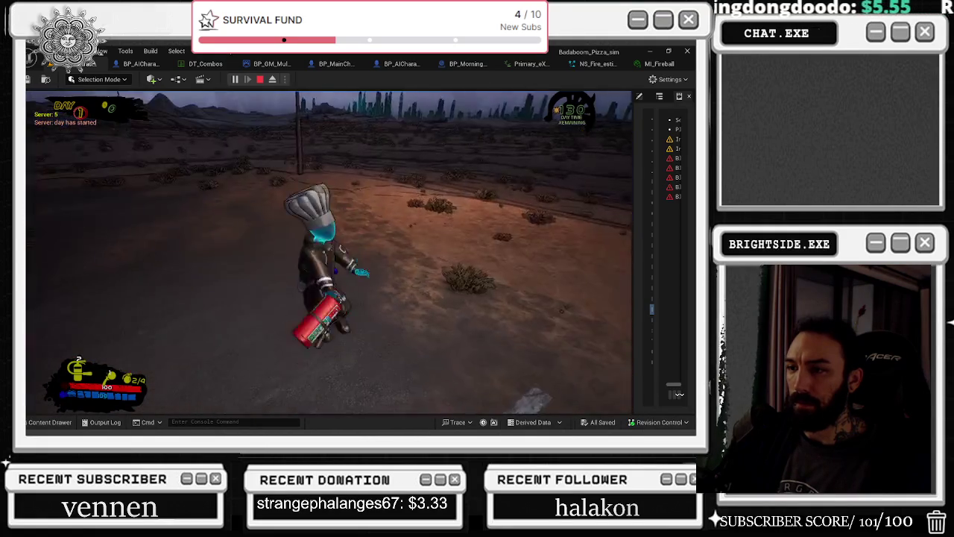
click(323, 252)
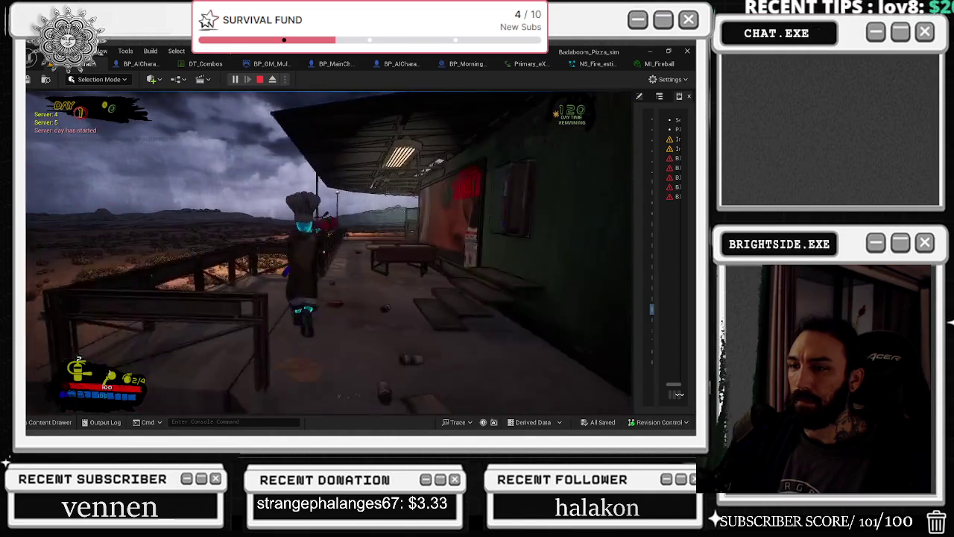
mouse_move(432, 255)
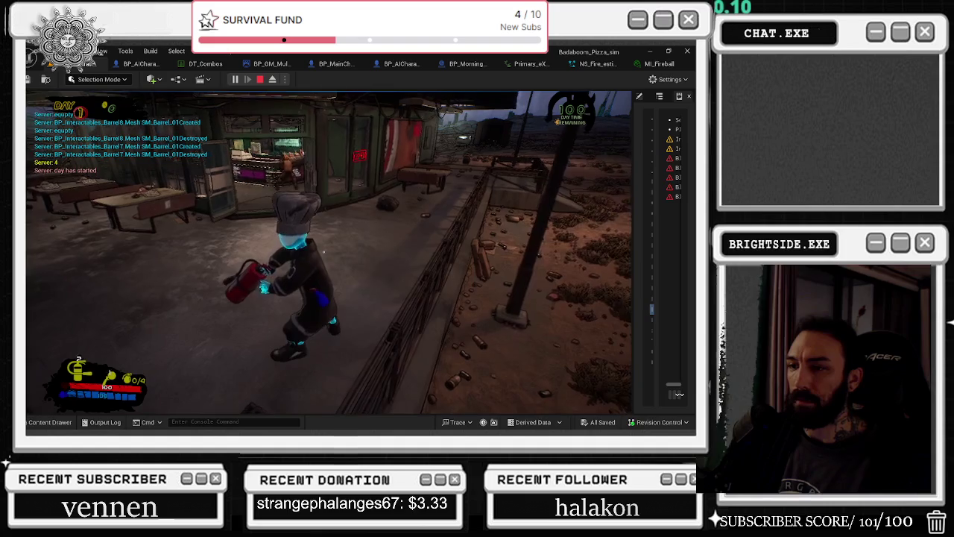
key(Escape)
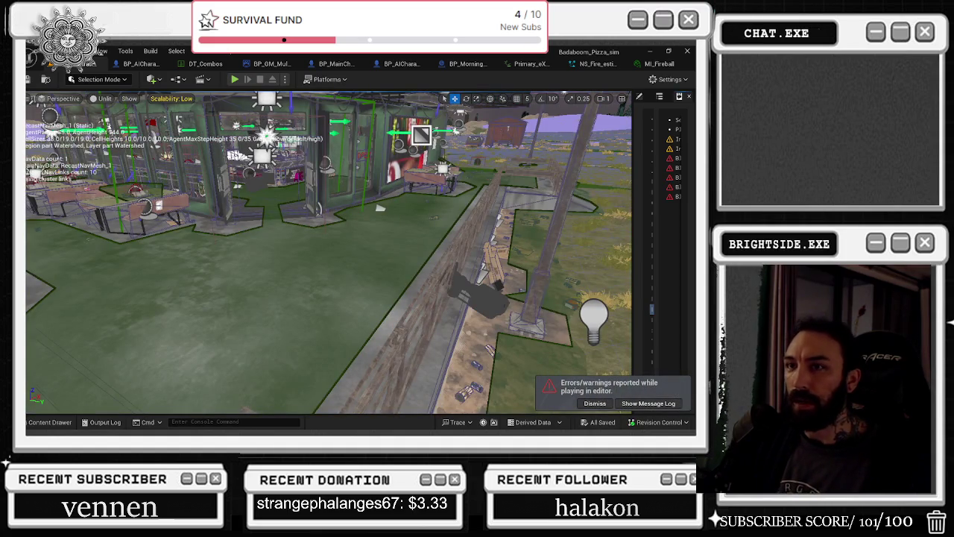
Close the MI_Fireball and NS_Fire_estinguisher_Trail tabs and return to the pizza shop level.
click(140, 64)
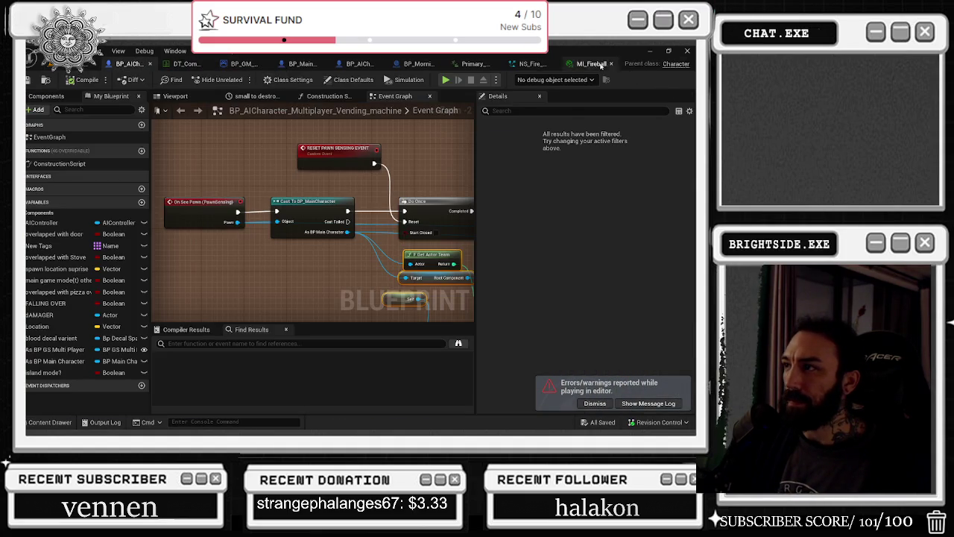
click(588, 63)
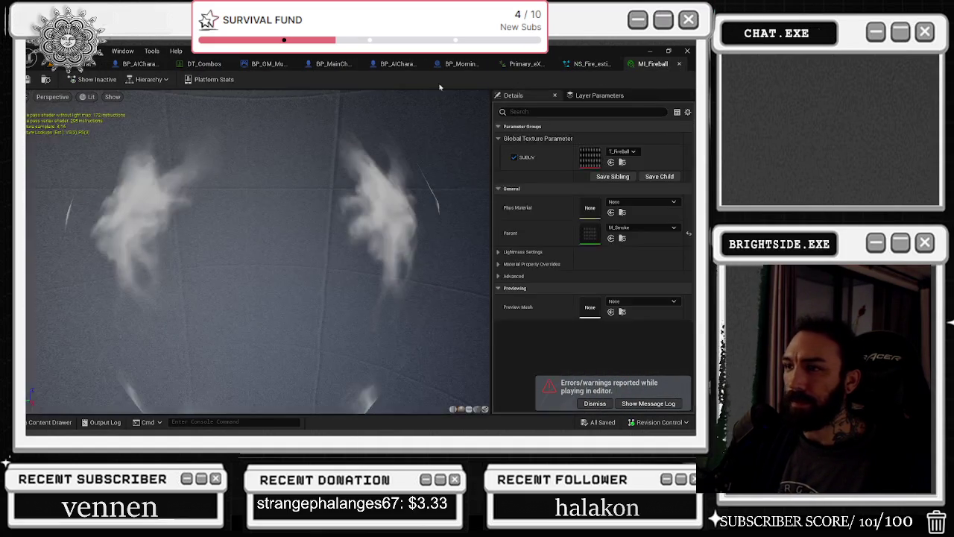
click(679, 65)
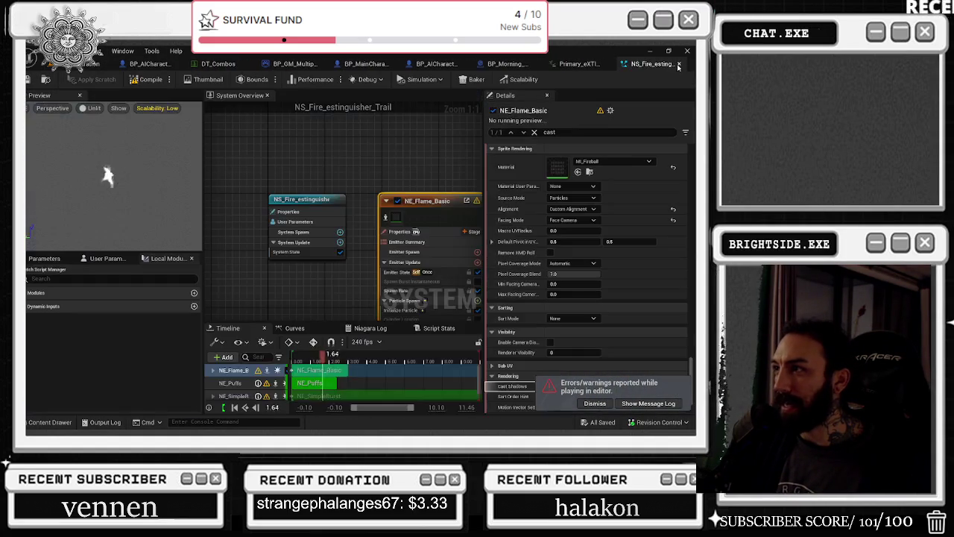
click(678, 65)
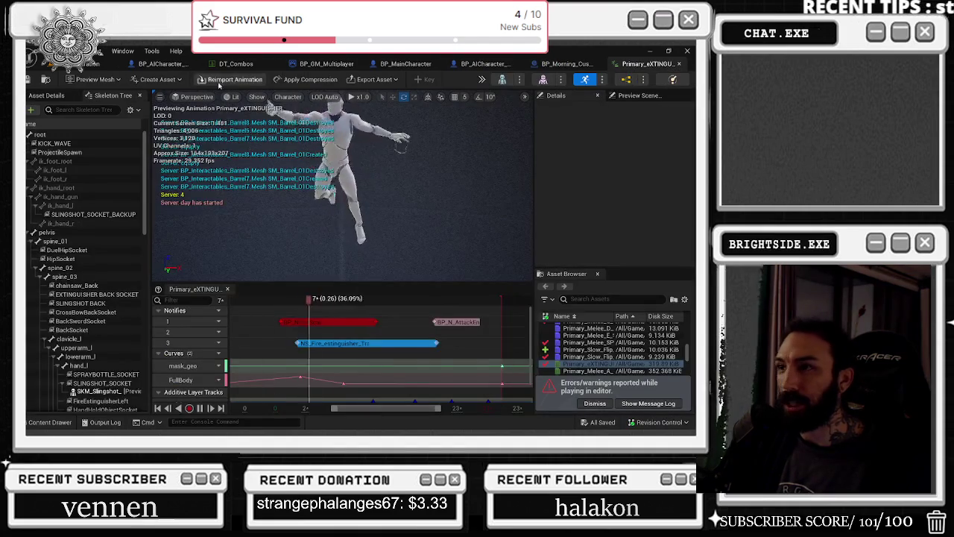
click(93, 64)
Check the viewport scalability and view options, close the extinguisher animation, and return to the level.
click(192, 98)
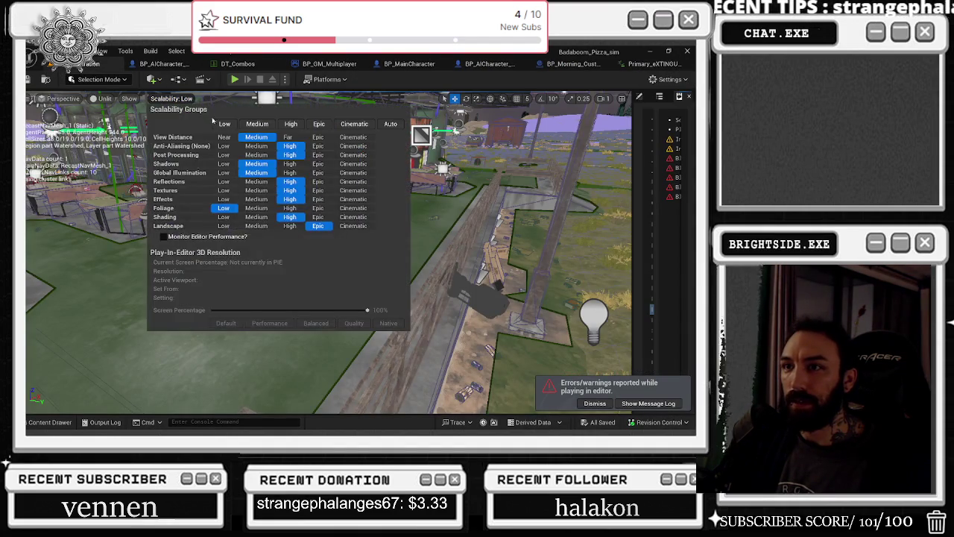
click(64, 99)
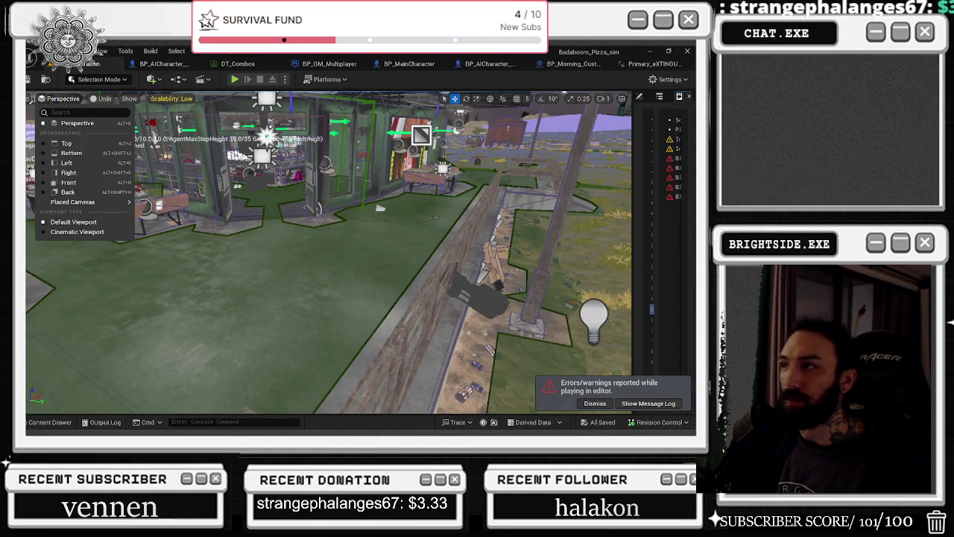
click(648, 64)
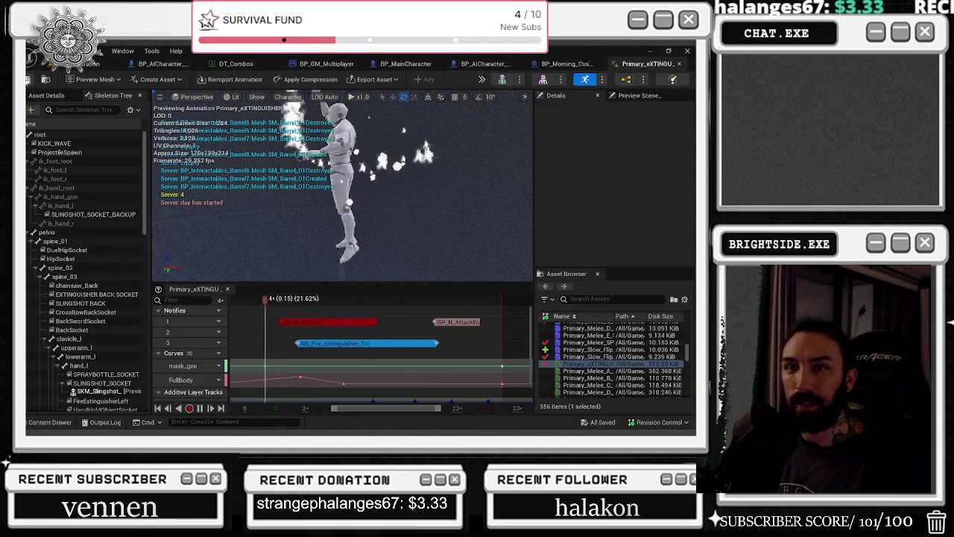
click(589, 64)
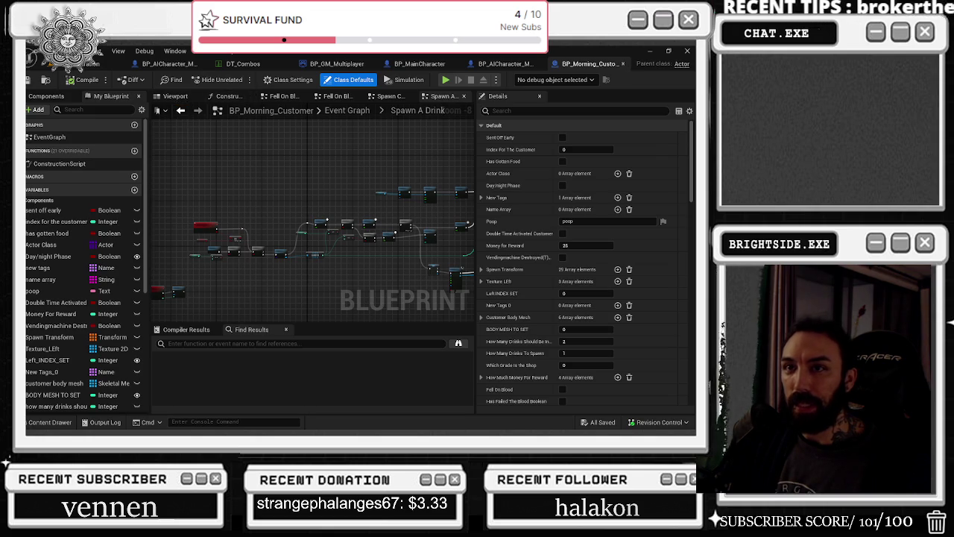
click(78, 63)
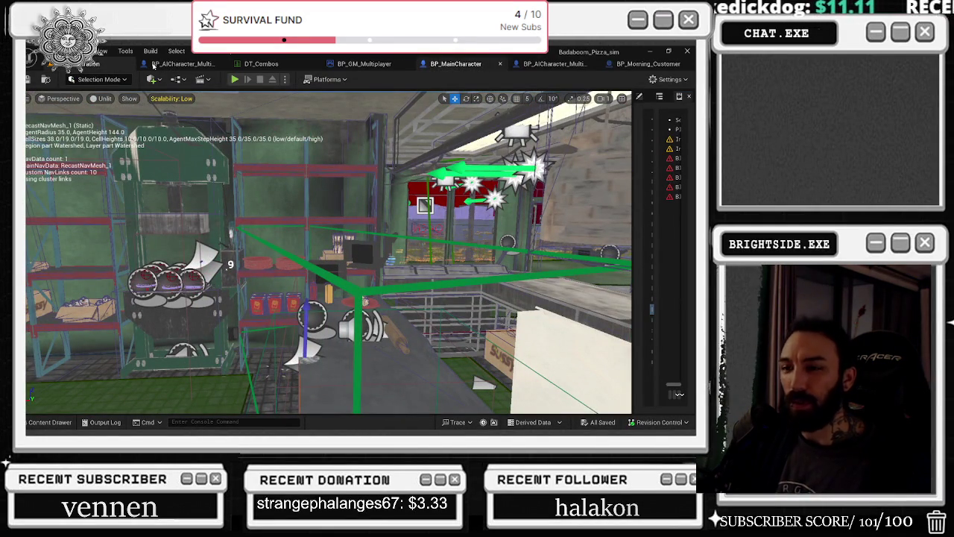
Move the BP_MainCharacter tab first among open editors, then start a playtest from the level.
click(153, 64)
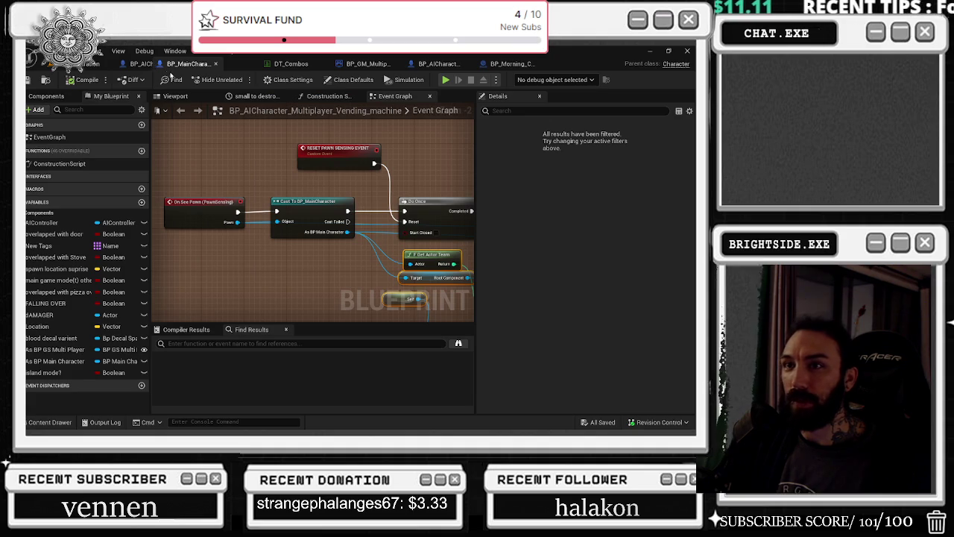
click(167, 67)
drag(240, 66, 130, 63)
click(104, 64)
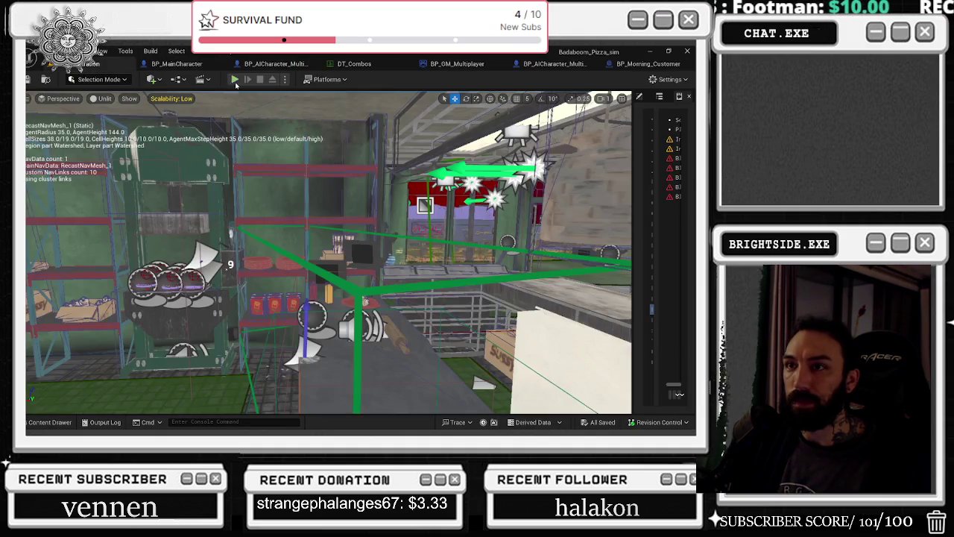
click(234, 79)
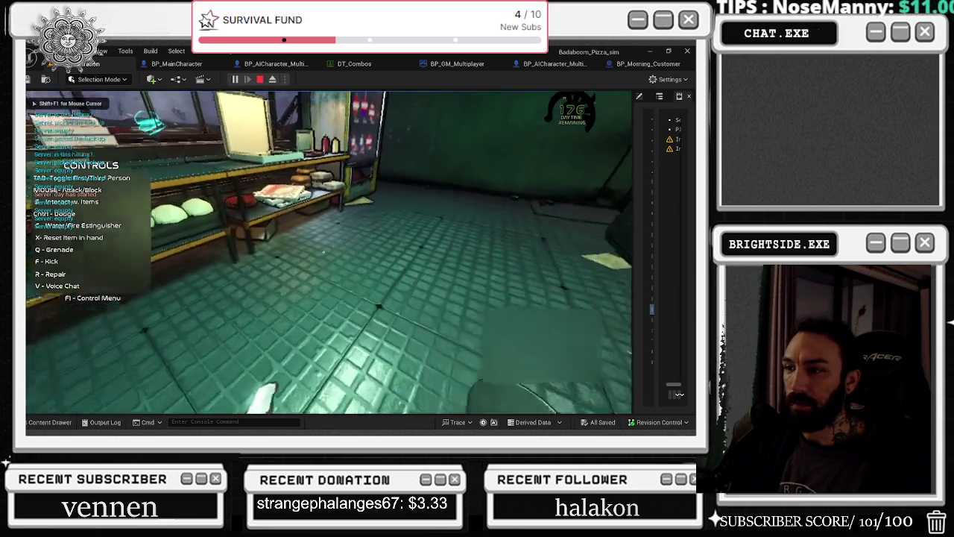
Walk through the kitchen from the stove of cooking patties to the pizza-box prep shelf.
mouse_move(324, 252)
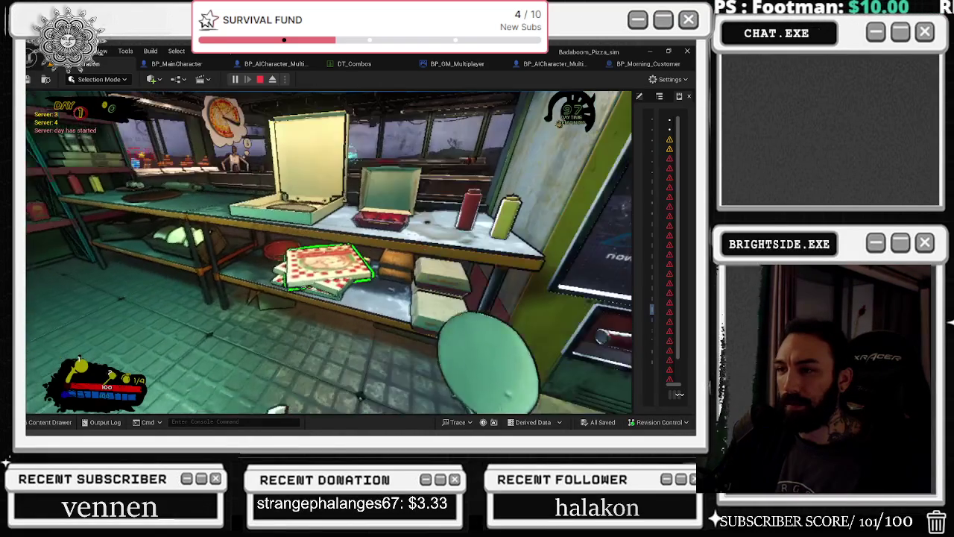
Drop the pizza box, walk through the burning doorway outside, then restart the playtest.
key(e)
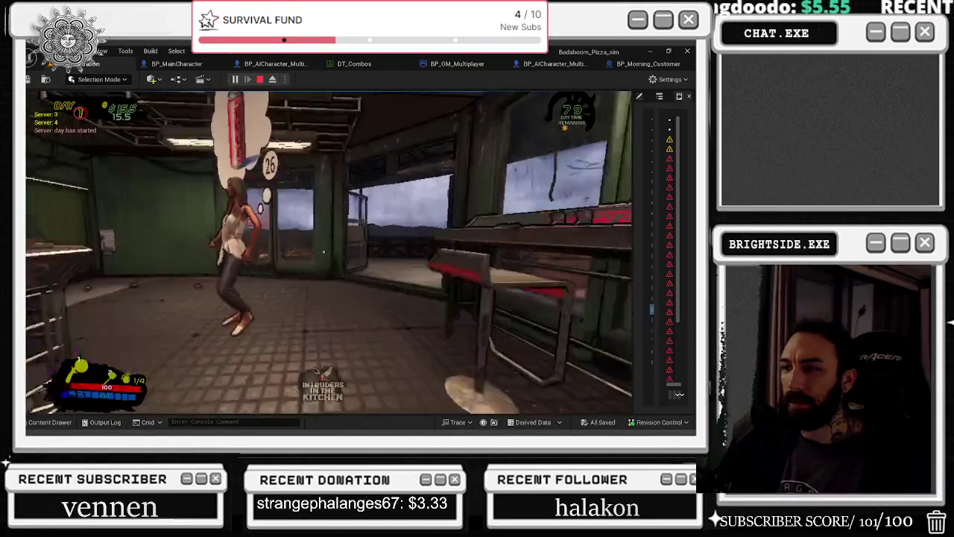
key(w)
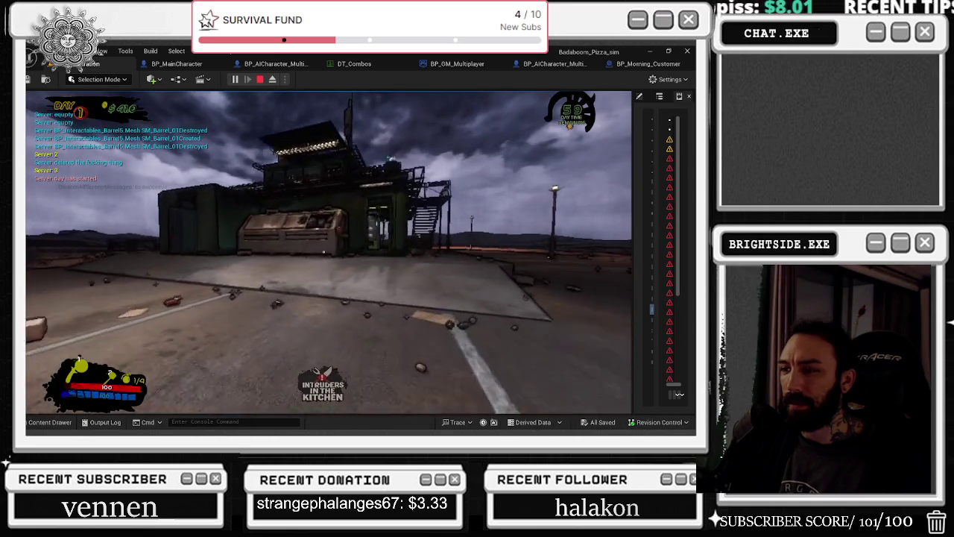
key(w)
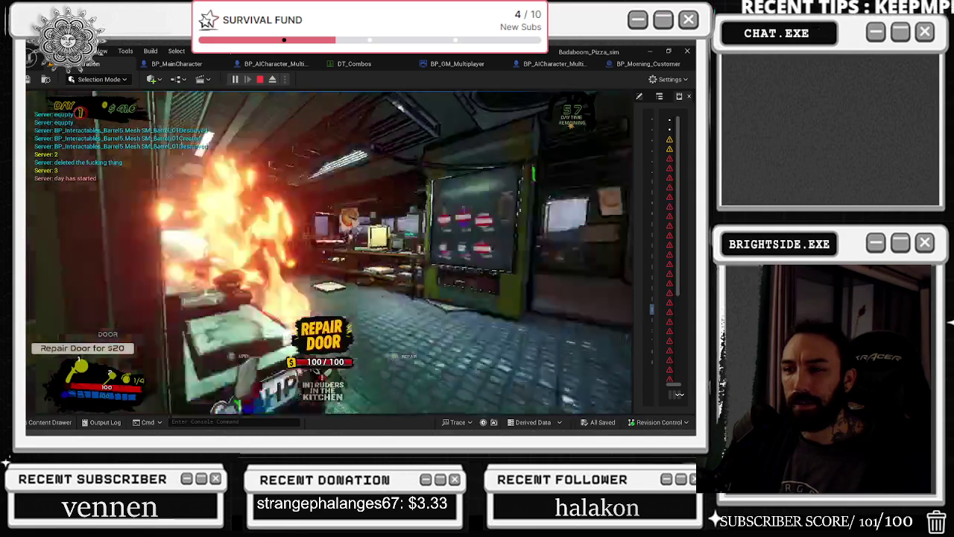
key(Escape)
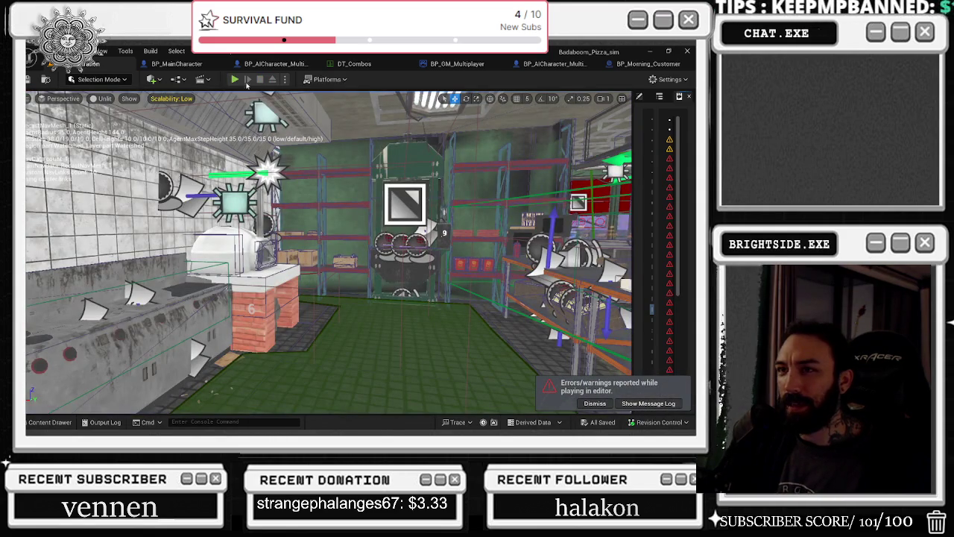
click(233, 80)
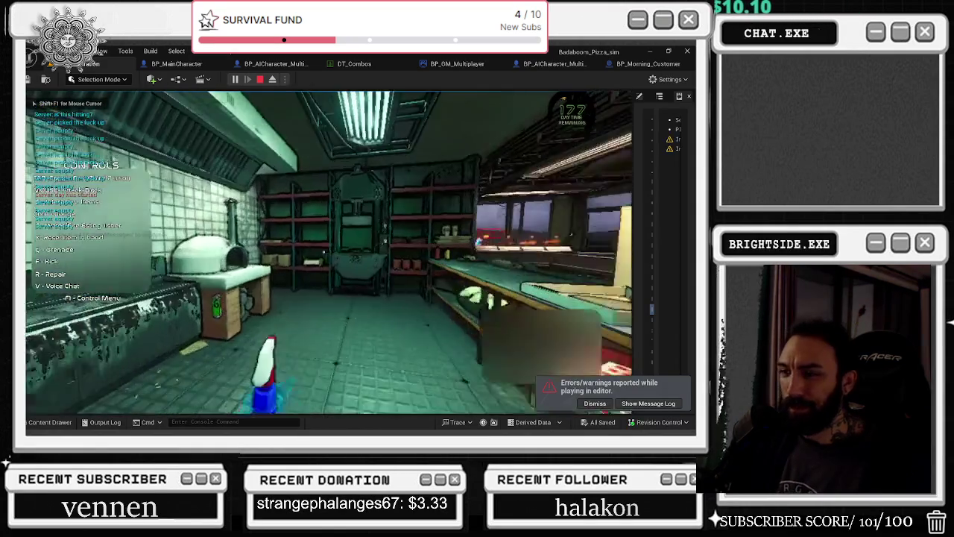
Walk toward the kitchen shelves by the pizza counter, then stop the playtest.
key(w)
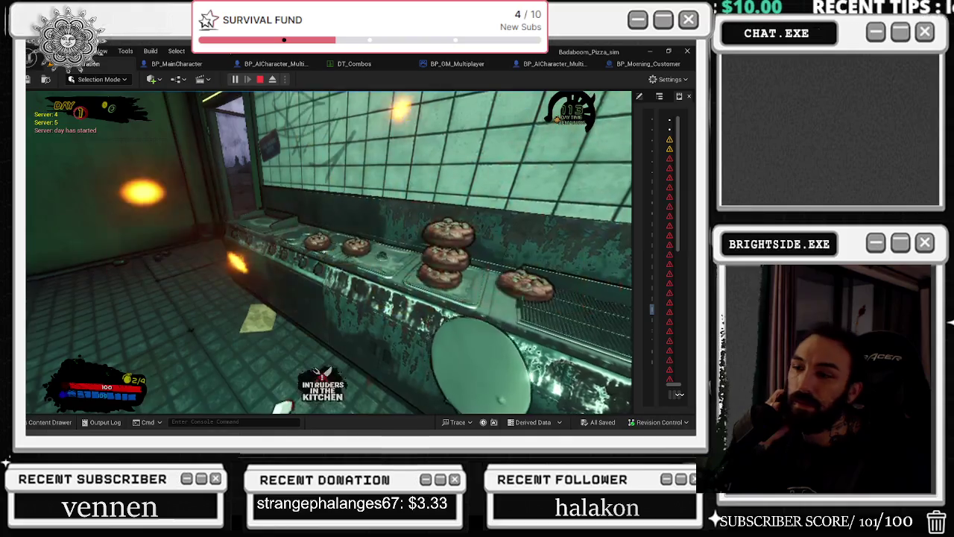
key(Escape)
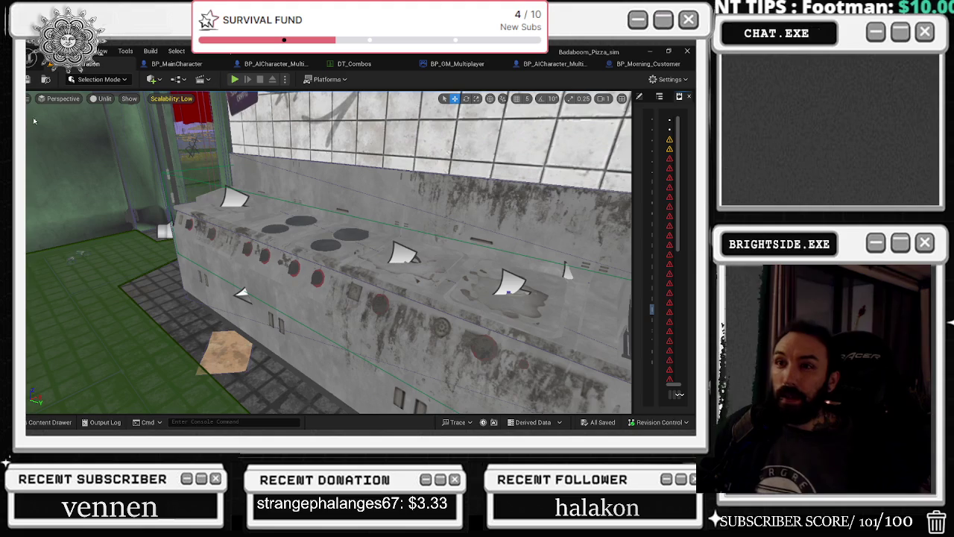
Visit BP_Morning_Customer, return to the level, and show the StylizedAttacksPack FX/NiagaraSystems folder in the content drawer.
click(644, 69)
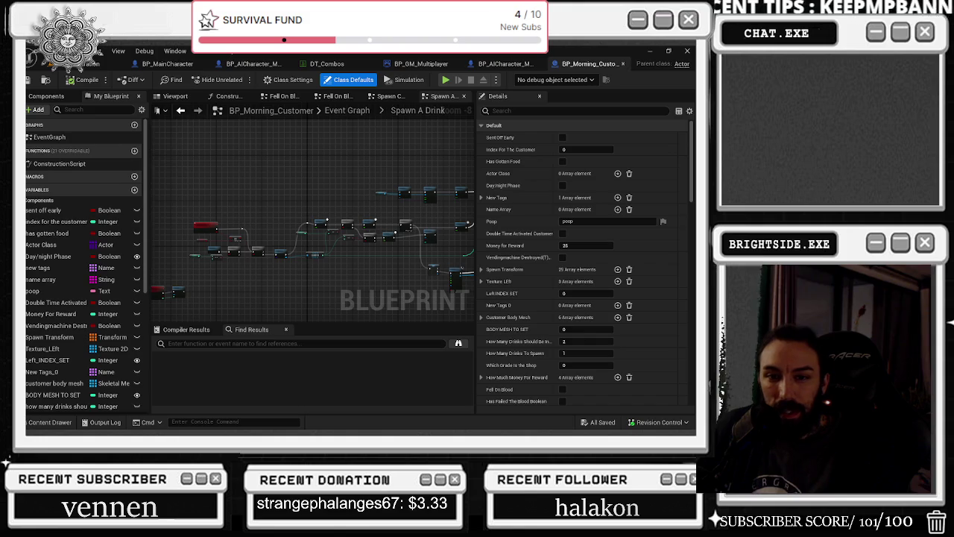
click(94, 64)
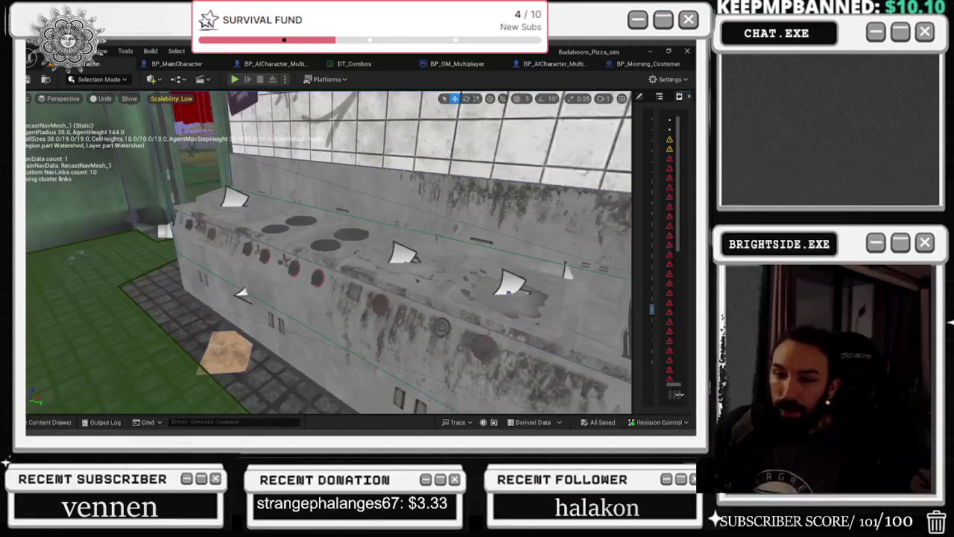
click(50, 423)
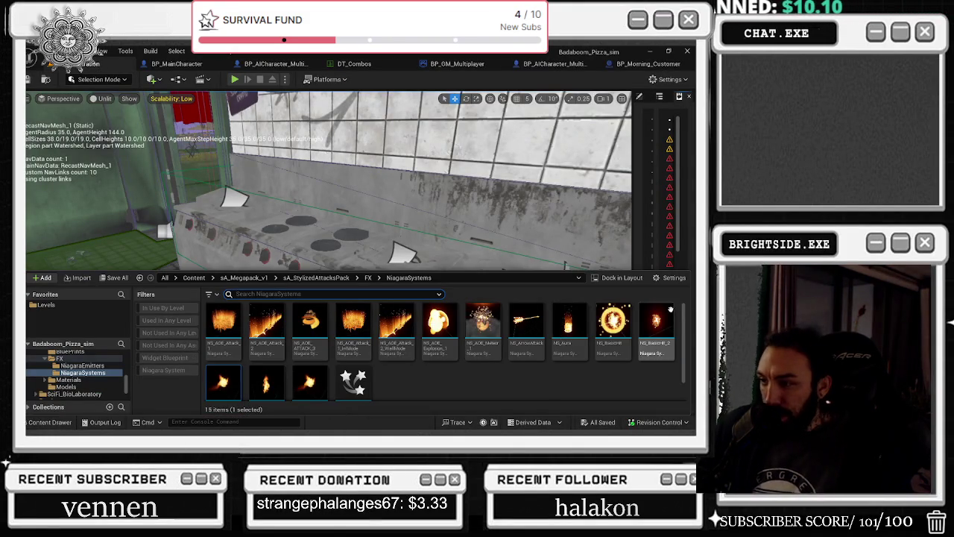
Find the assets referencing NS_BasicHit and open the BP_Impact_3 blueprint.
right_click(619, 329)
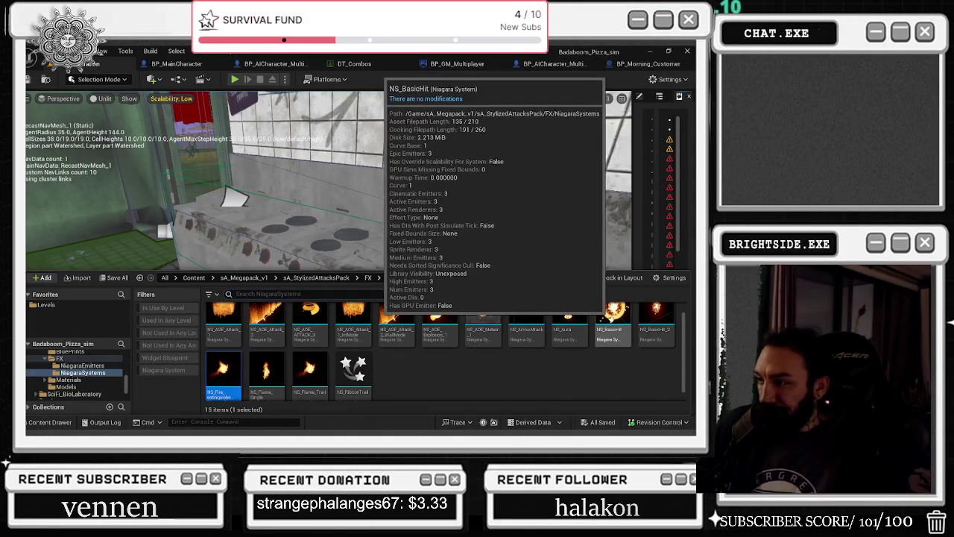
click(626, 262)
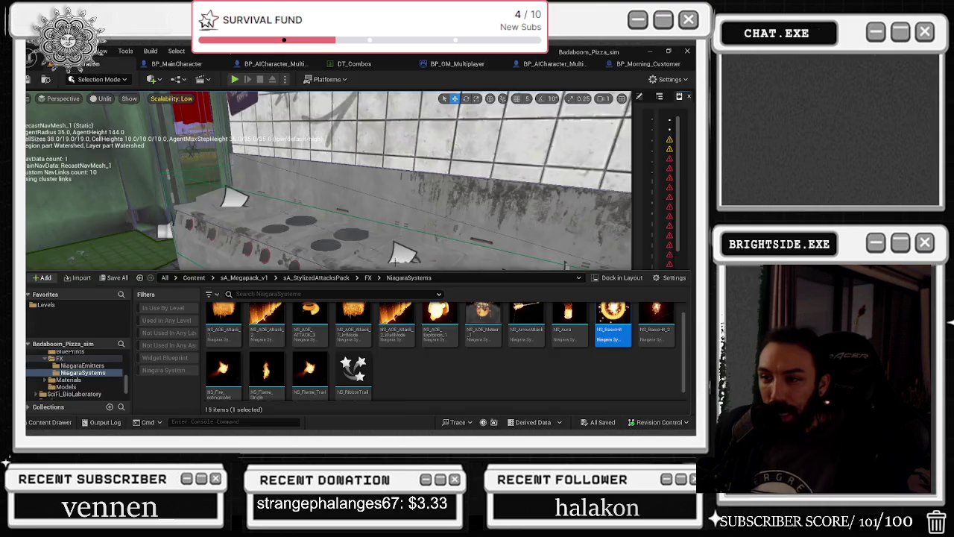
scroll(336, 236, up, 8)
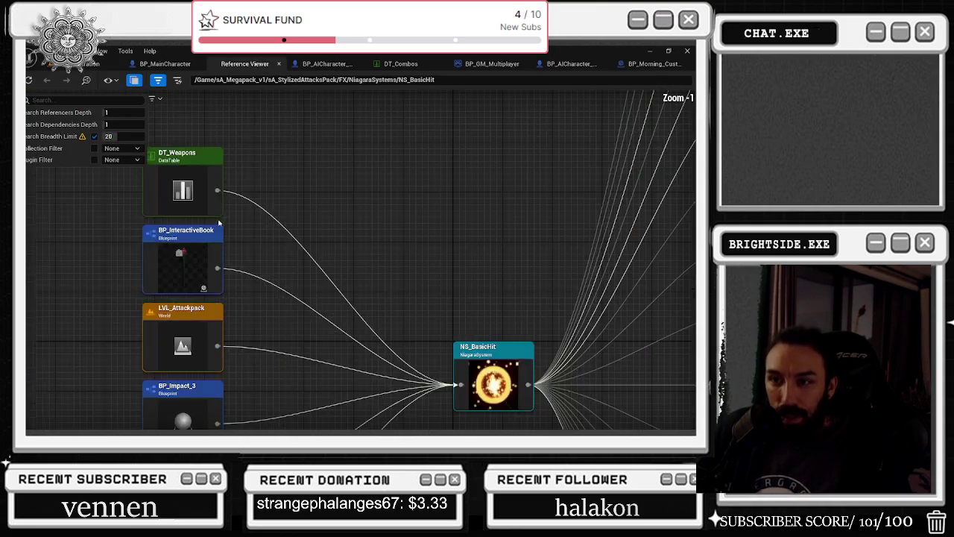
scroll(358, 241, down, 1)
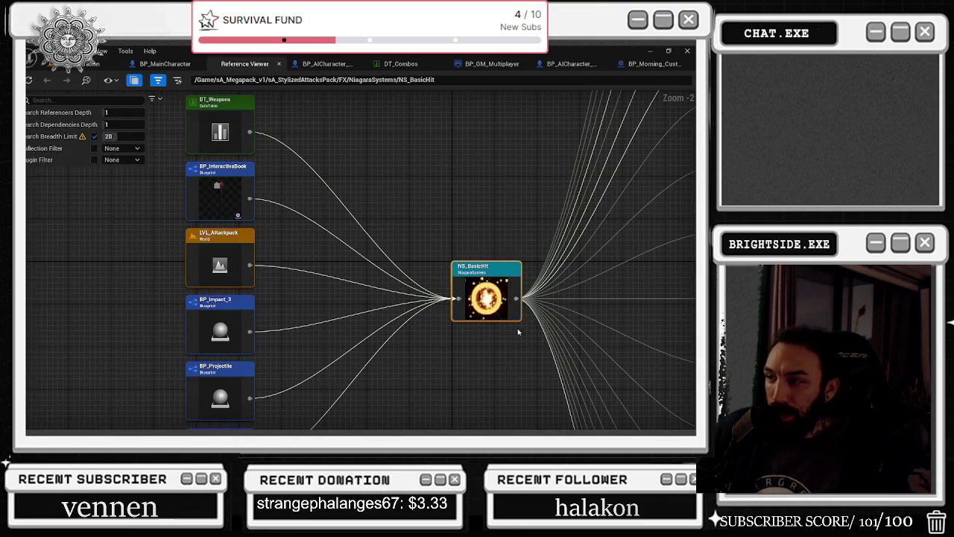
mouse_move(424, 325)
mouse_down()
mouse_move(415, 315)
mouse_move(426, 246)
mouse_up()
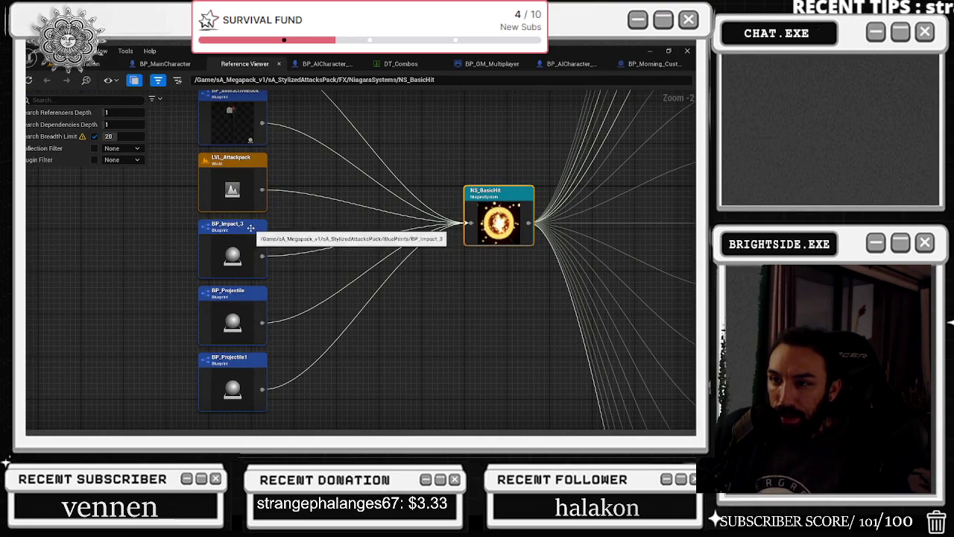
right_click(249, 229)
click(287, 277)
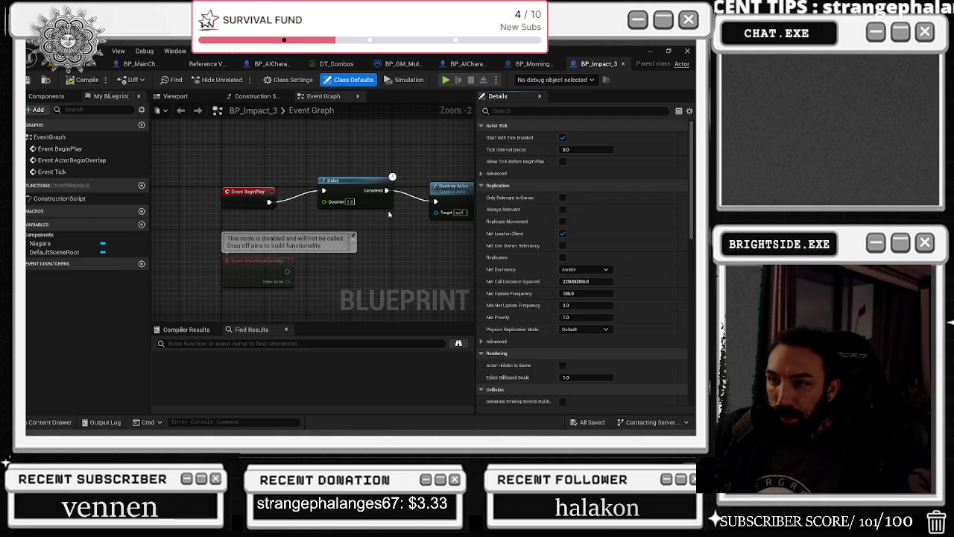
Set the Niagara component's scale to 0.25 on X, Y and Z.
drag(367, 223, 243, 230)
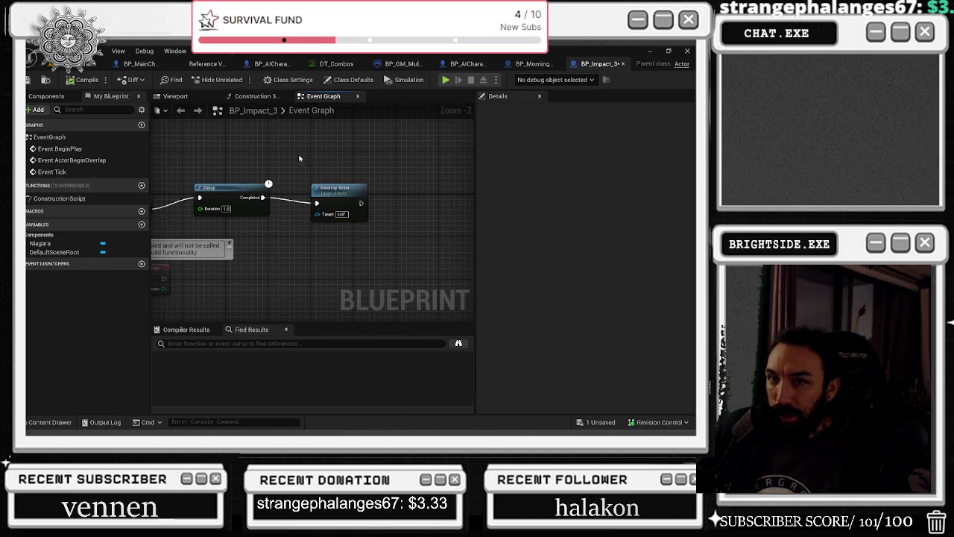
click(176, 96)
click(309, 209)
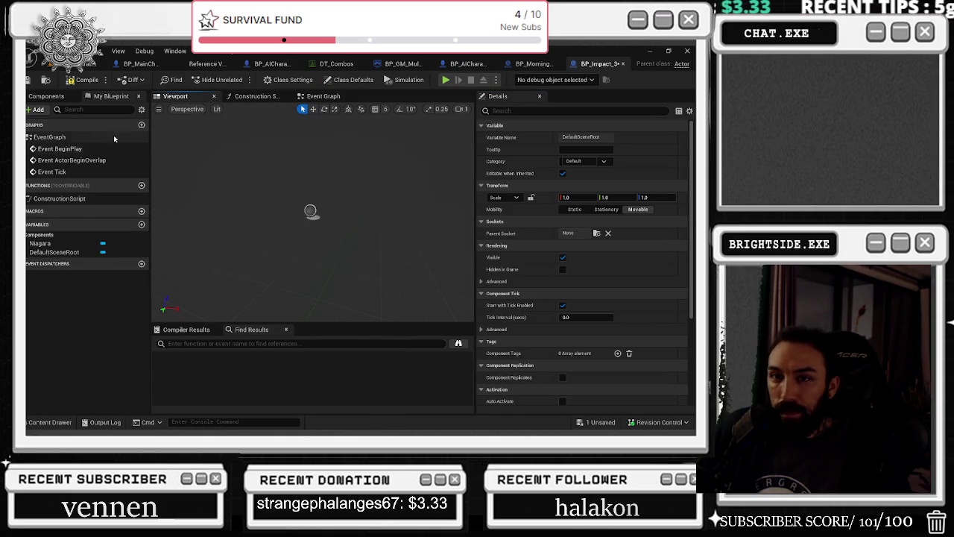
click(49, 98)
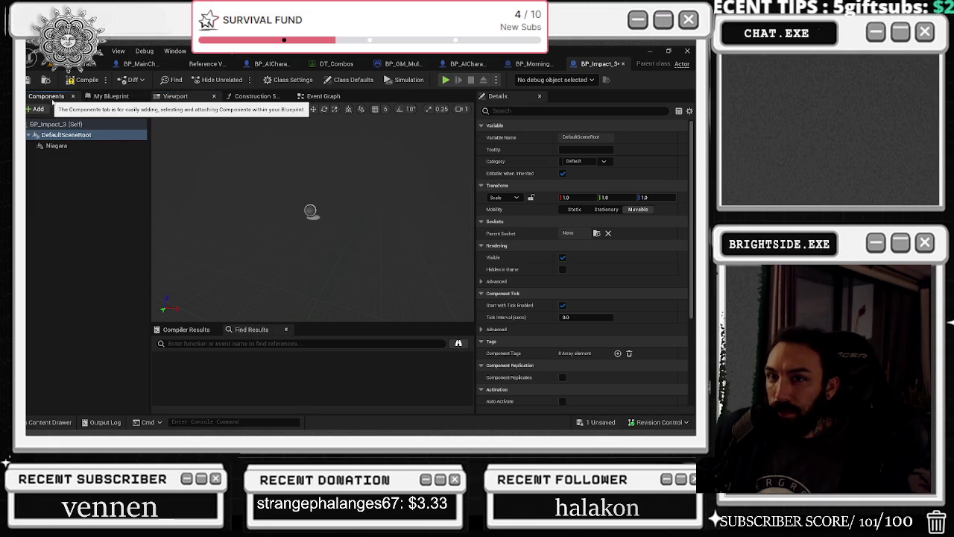
click(52, 145)
click(589, 223)
text(0.25)
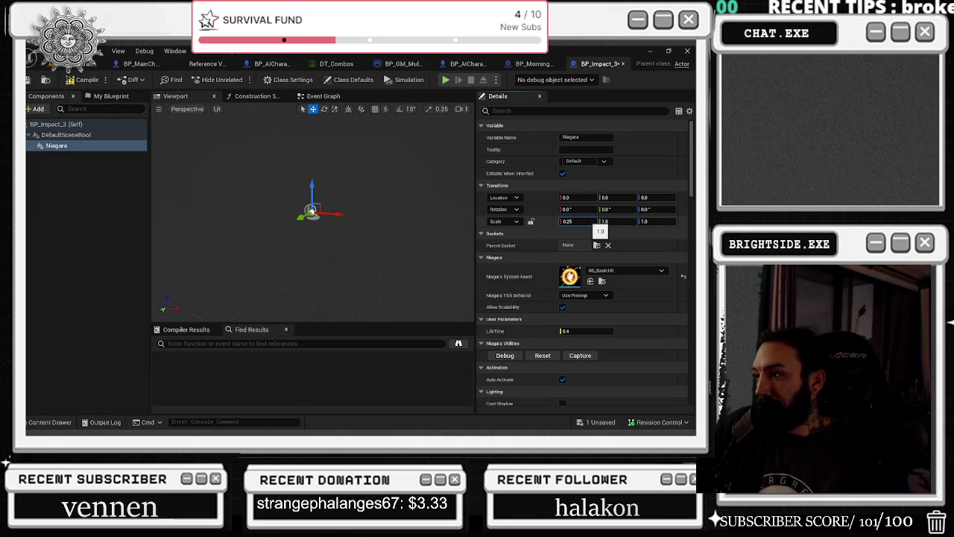
key(Tab)
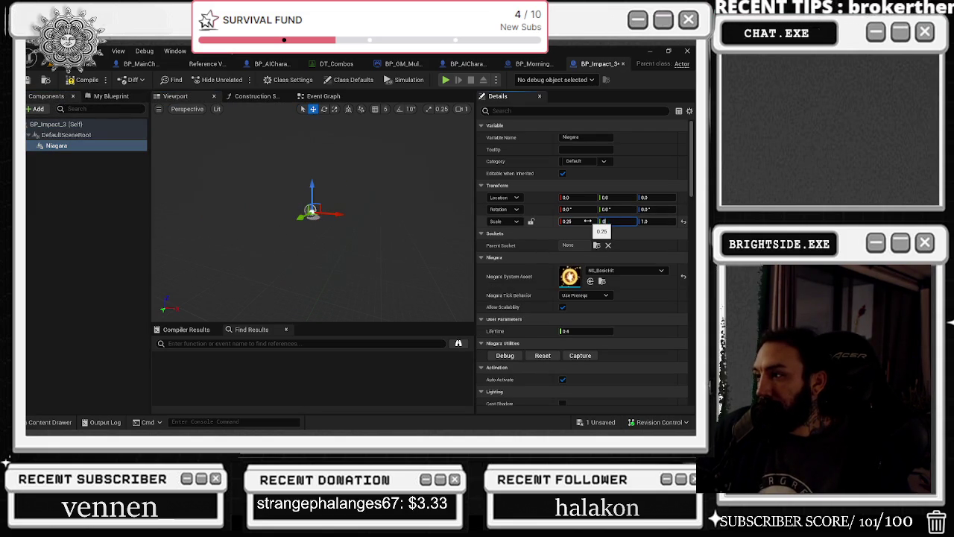
text(.25)
key(Tab)
text(0.25)
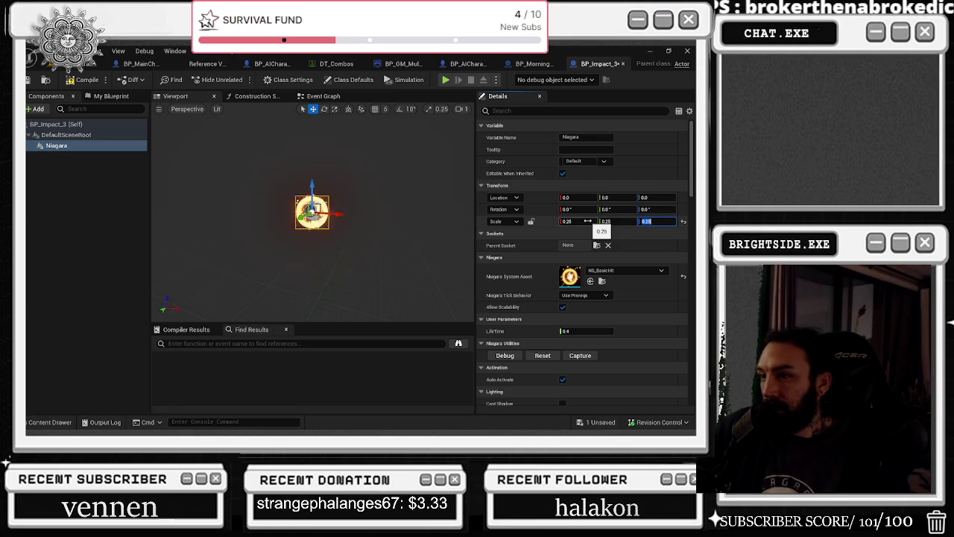
Compile BP_Impact_3, set the DefaultSceneRoot's X scale to 0.25, and switch to NS_BasicHit_2.
click(75, 84)
click(56, 123)
click(65, 135)
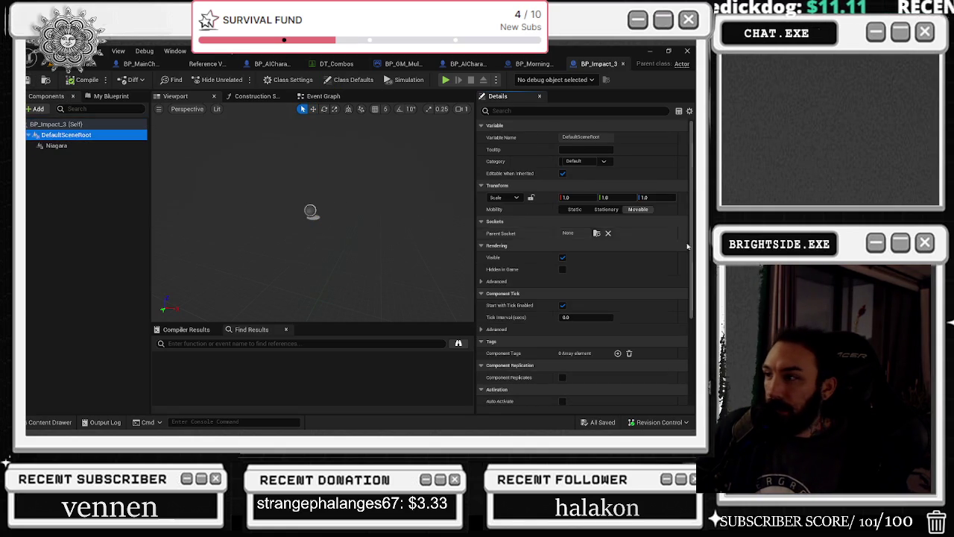
click(572, 197)
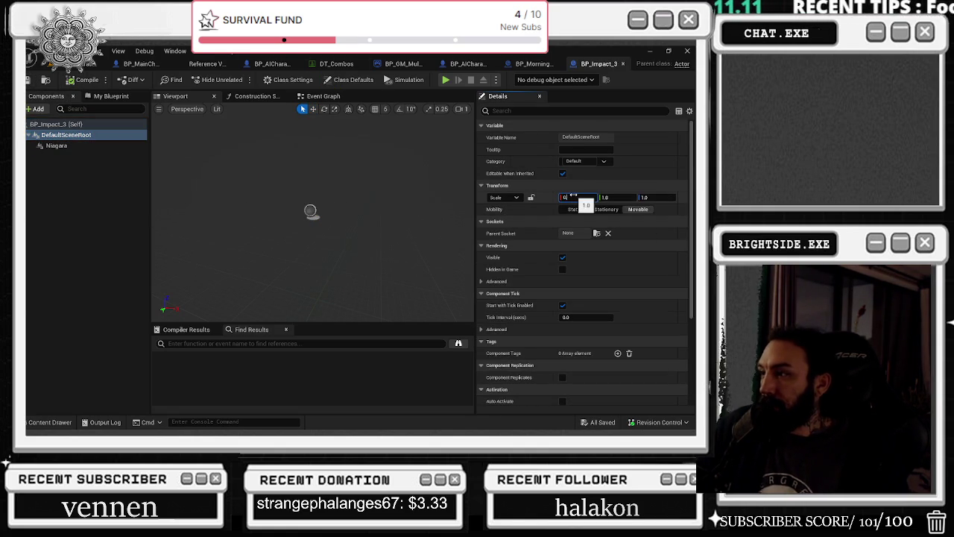
text(.25)
key(Tab)
key(alt+Tab)
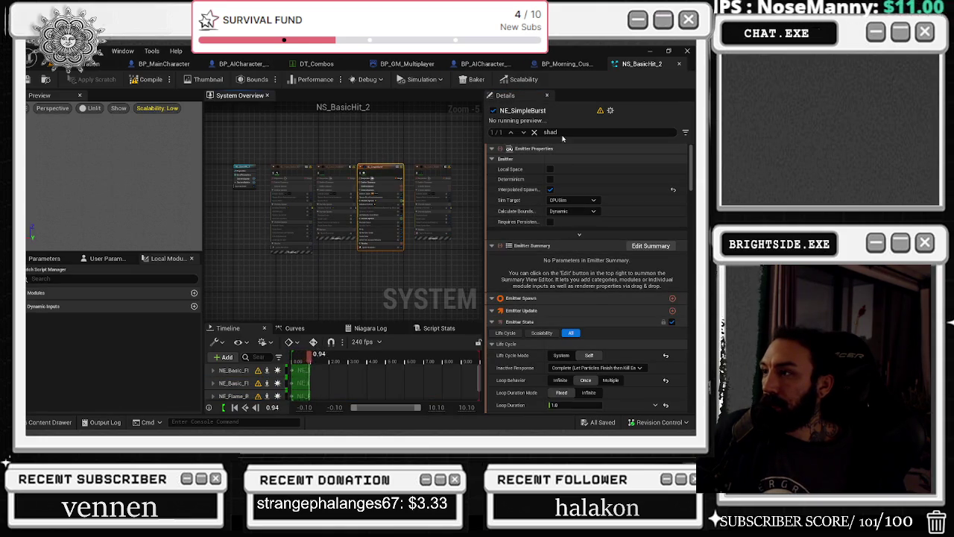
Turn off Cast Shadows on NS_BasicHit_2's NE_SimpleBurst emitter and save the system.
scroll(567, 299, down, 1)
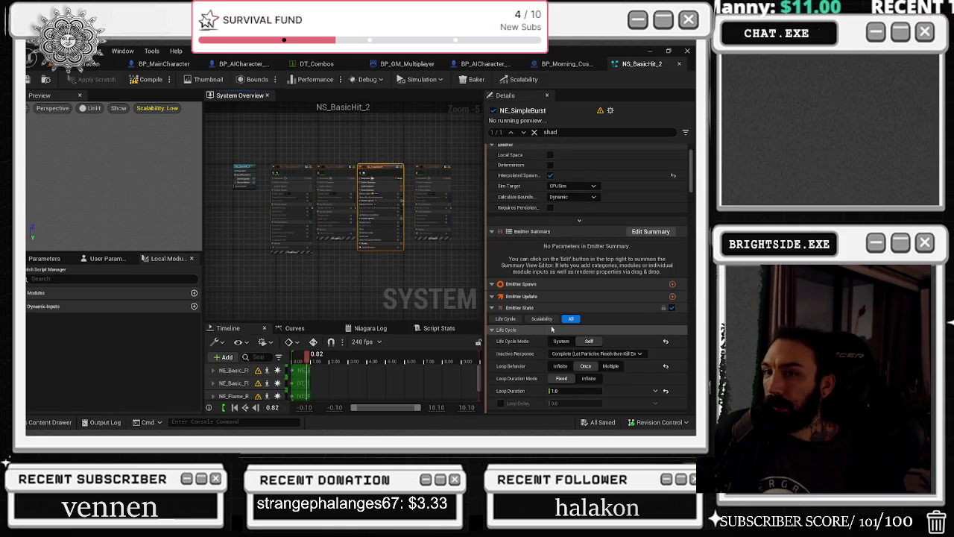
scroll(555, 313, down, 10)
click(550, 309)
scroll(556, 317, down, 15)
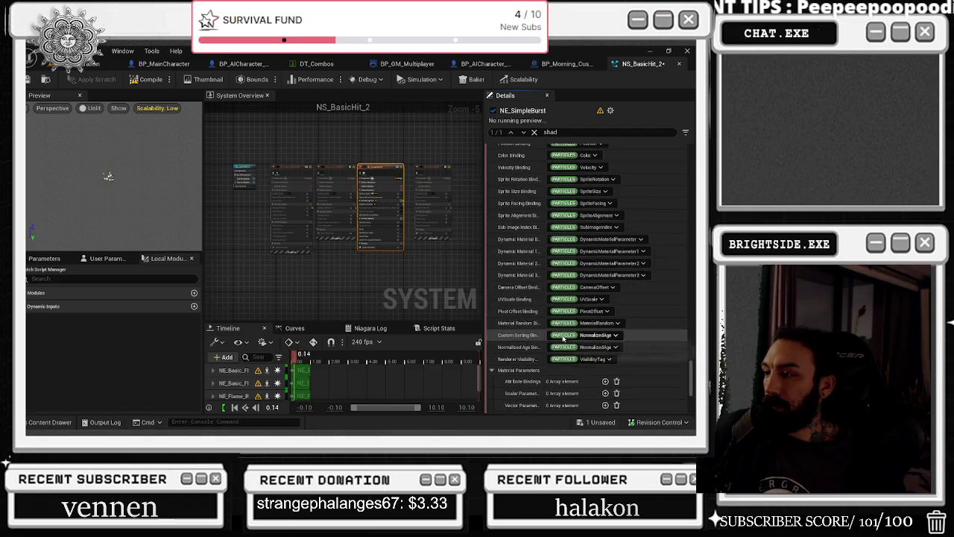
scroll(552, 333, up, 8)
click(550, 211)
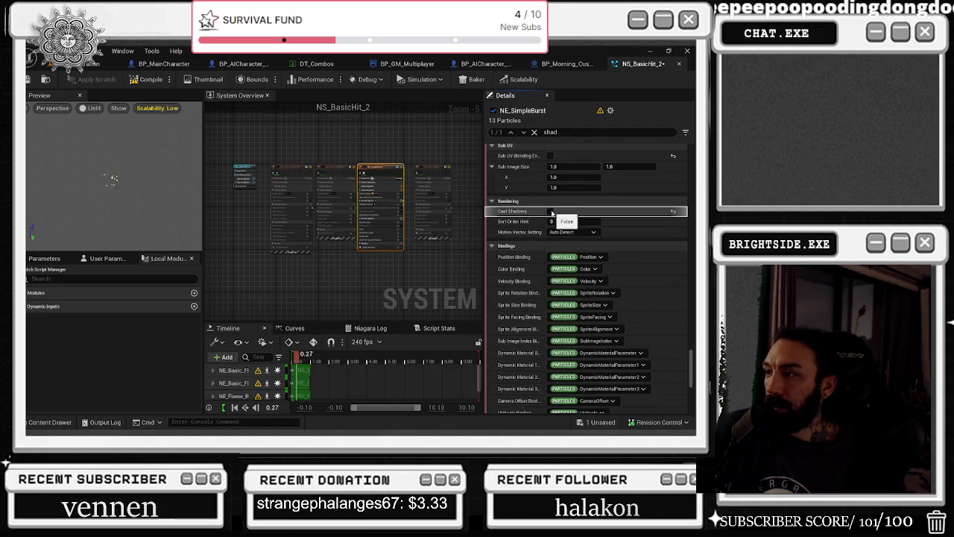
key(ctrl+s)
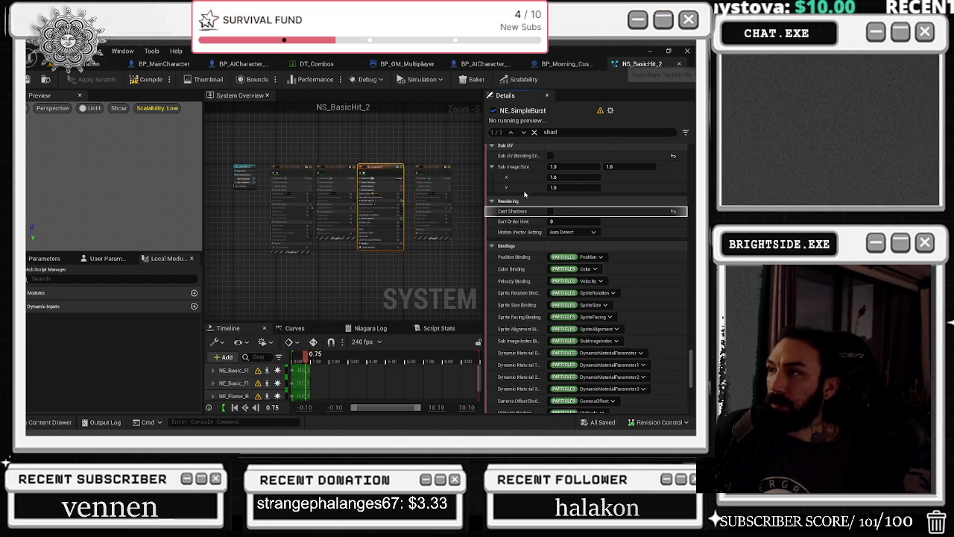
Open NS_BasicHit from the Content Drawer and filter its Details for 'shadow'.
click(678, 63)
click(50, 422)
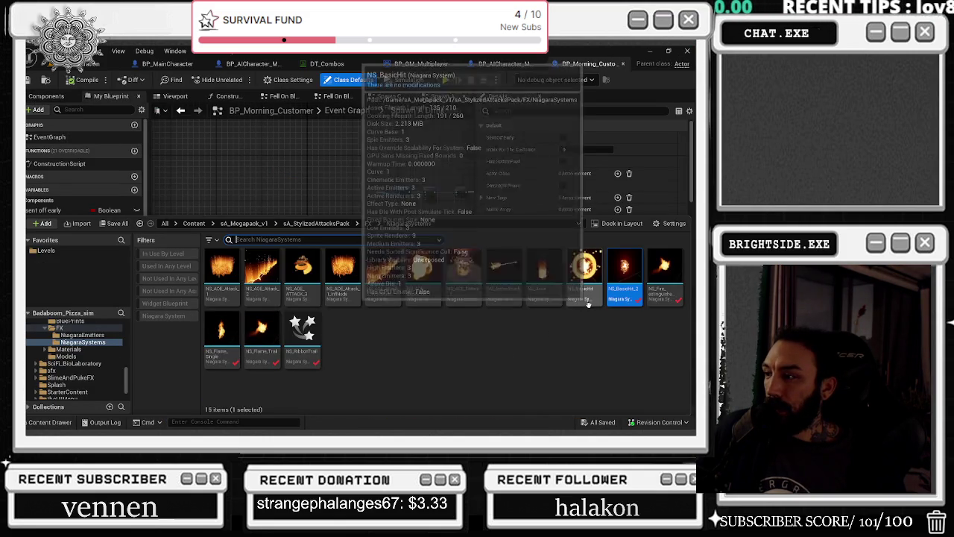
double_click(588, 301)
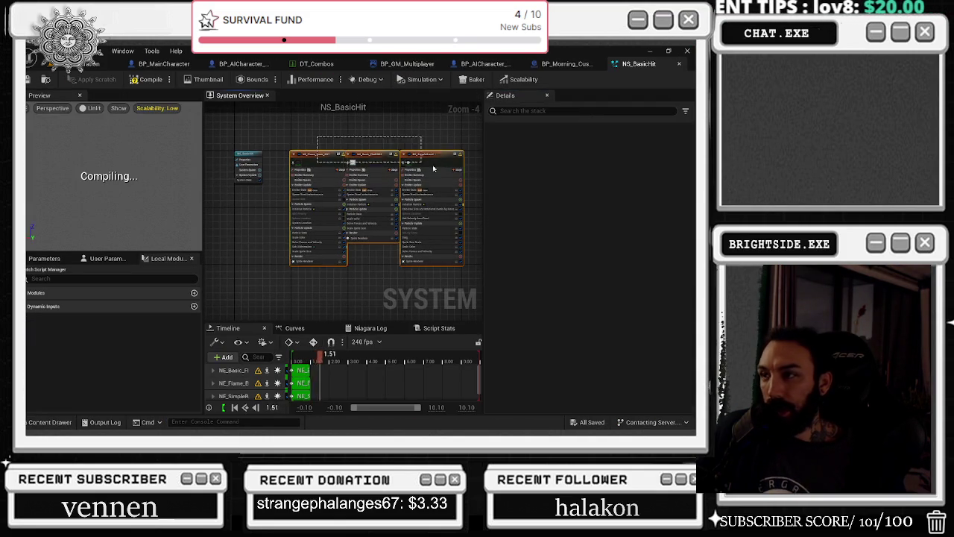
click(550, 180)
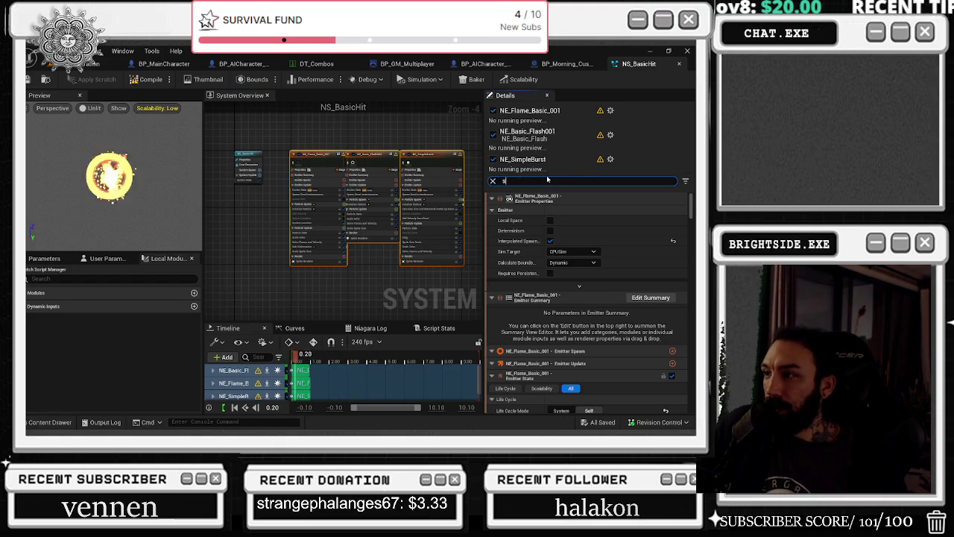
text(shadow)
Turn off Cast Shadows on NS_BasicHit's emitters, checking NE_SimpleBurst and NE_Flame_Basic_001, and save.
click(550, 319)
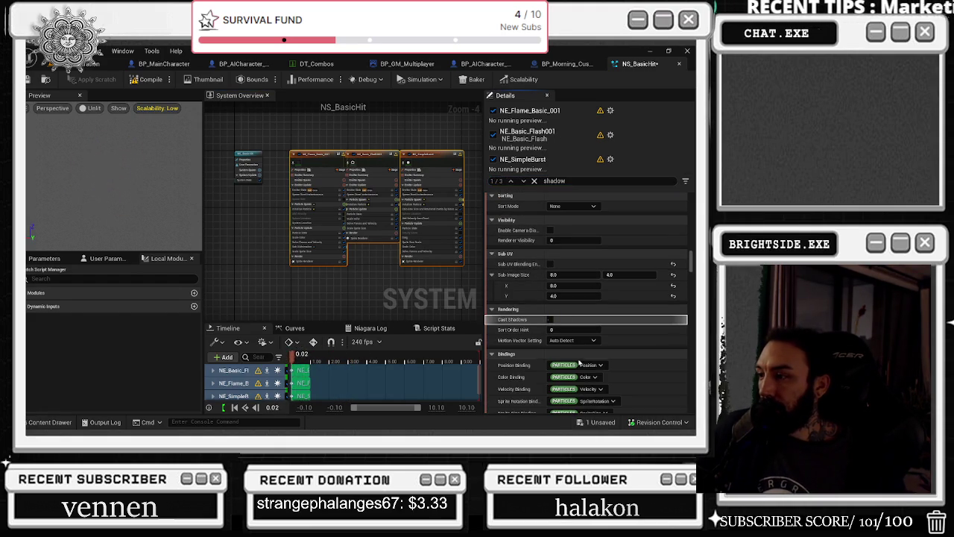
click(418, 160)
click(550, 264)
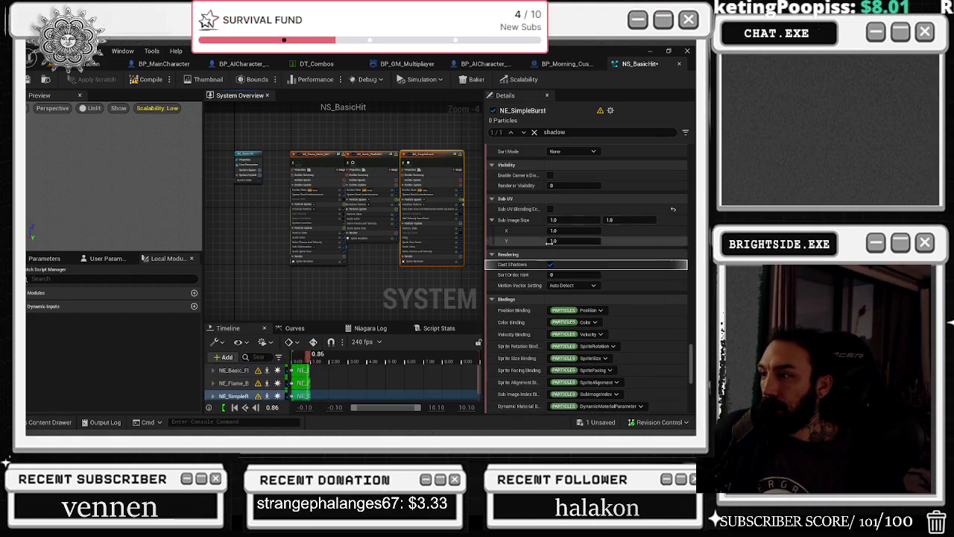
click(319, 155)
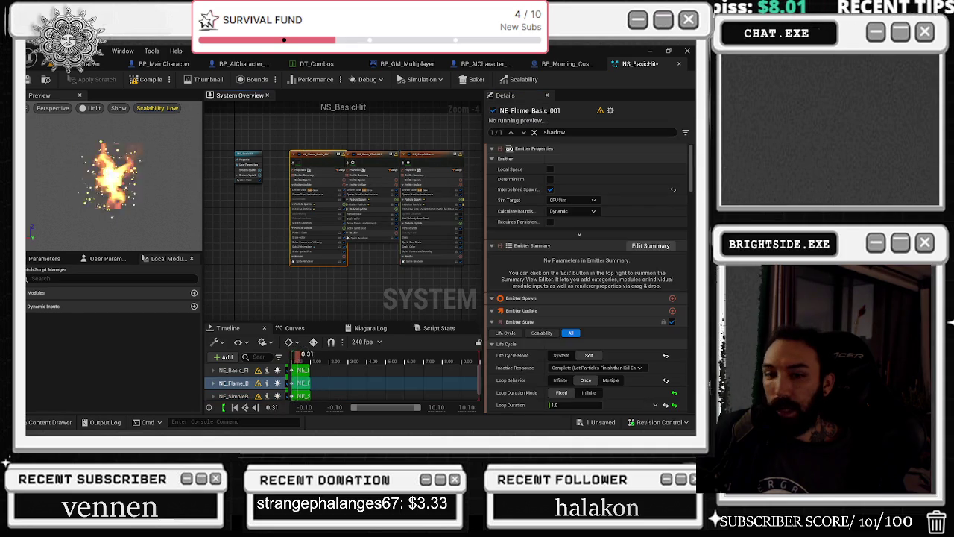
click(43, 81)
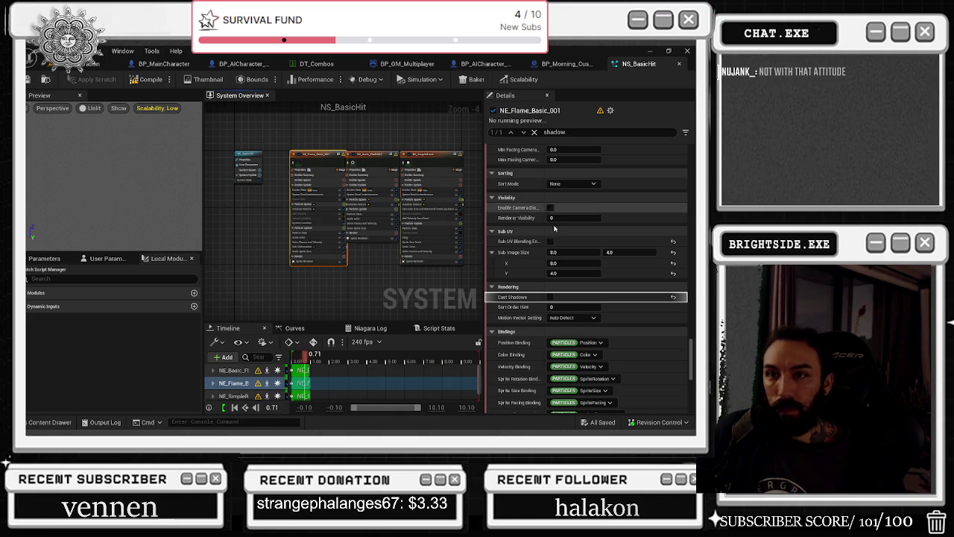
click(231, 218)
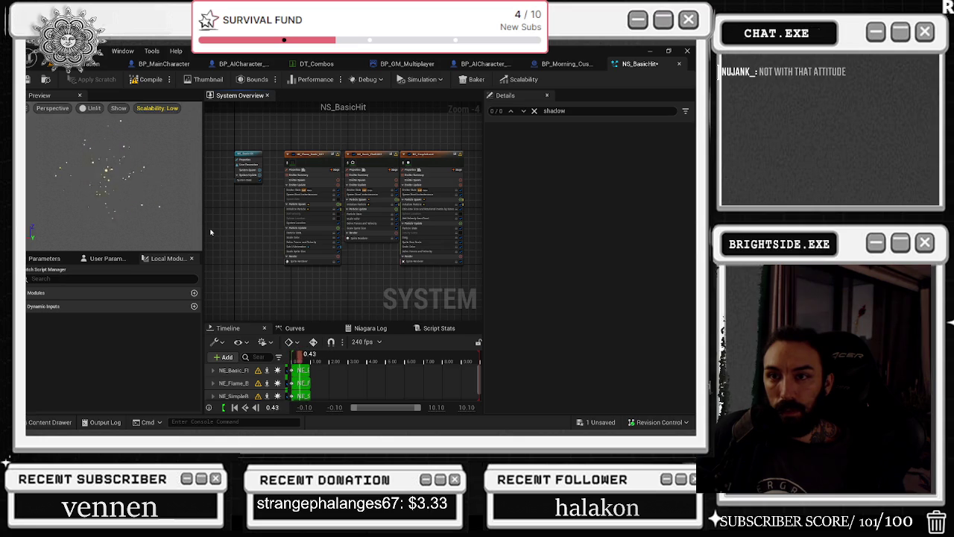
click(313, 158)
Verify Cast Shadows is off on NE_Basic_Flash001 and NE_SimpleBurst, save NS_BasicHit, and close it.
scroll(428, 235, up, 2)
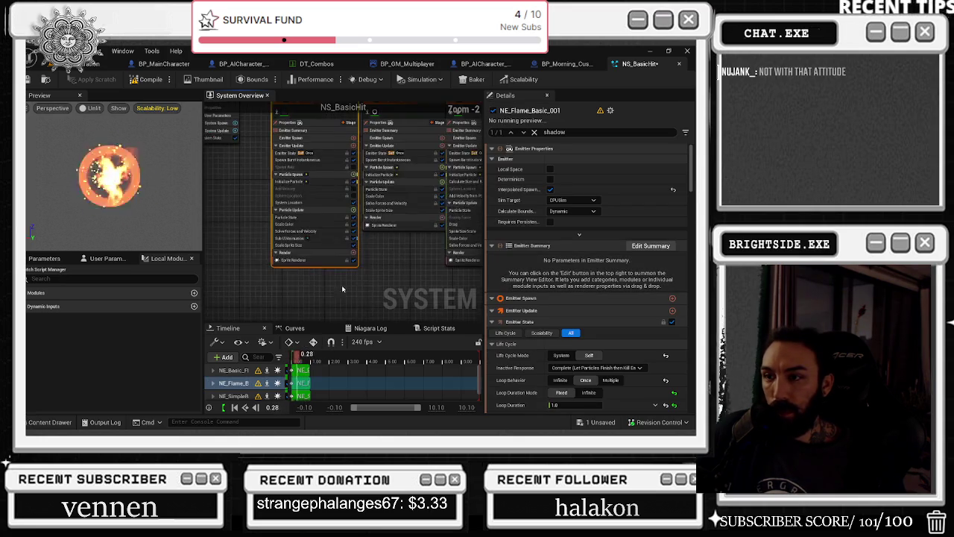
double_click(294, 117)
scroll(527, 385, down, 10)
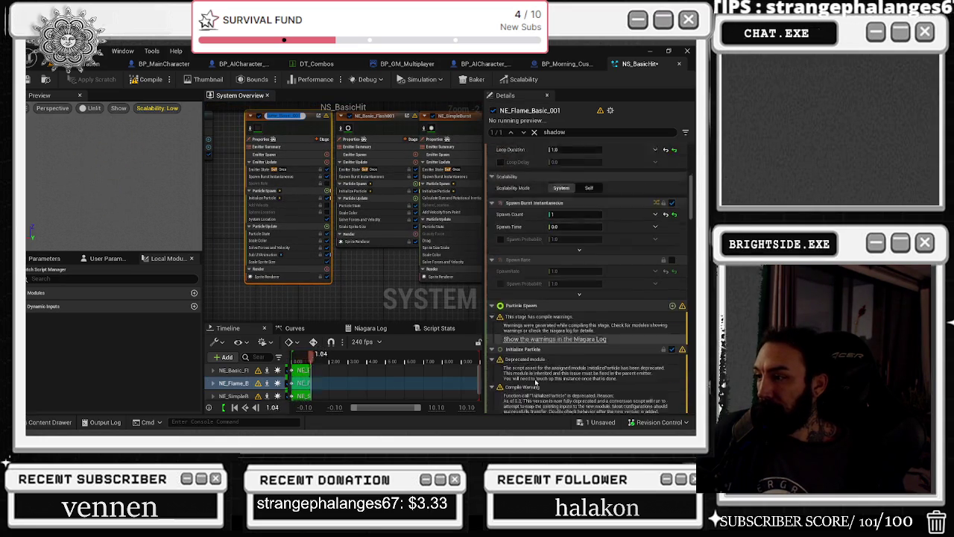
scroll(528, 385, down, 10)
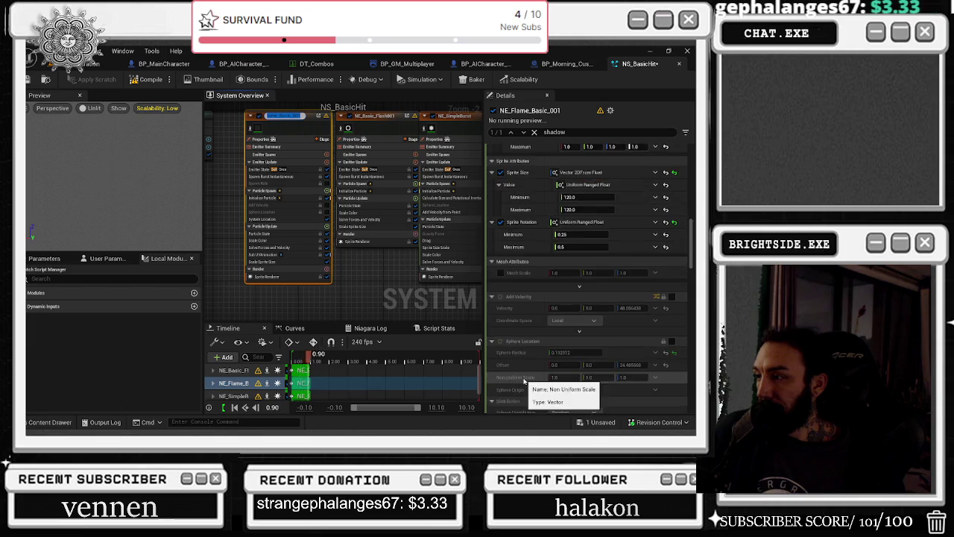
scroll(524, 381, down, 10)
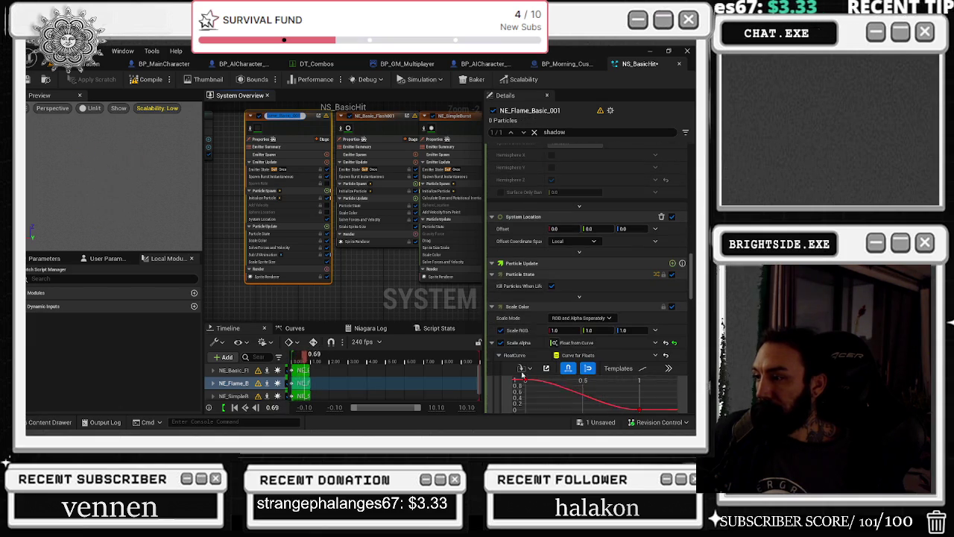
scroll(524, 281, down, 10)
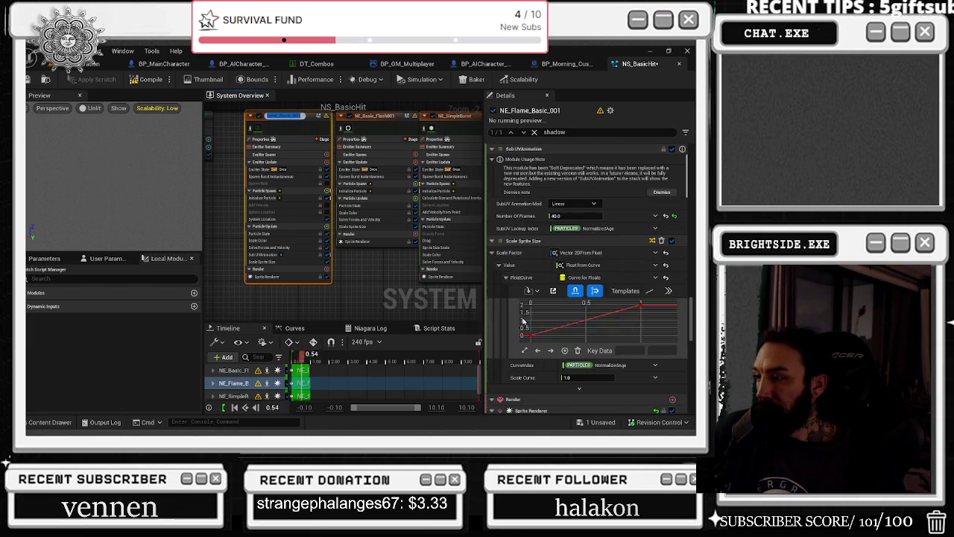
scroll(513, 377, down, 3)
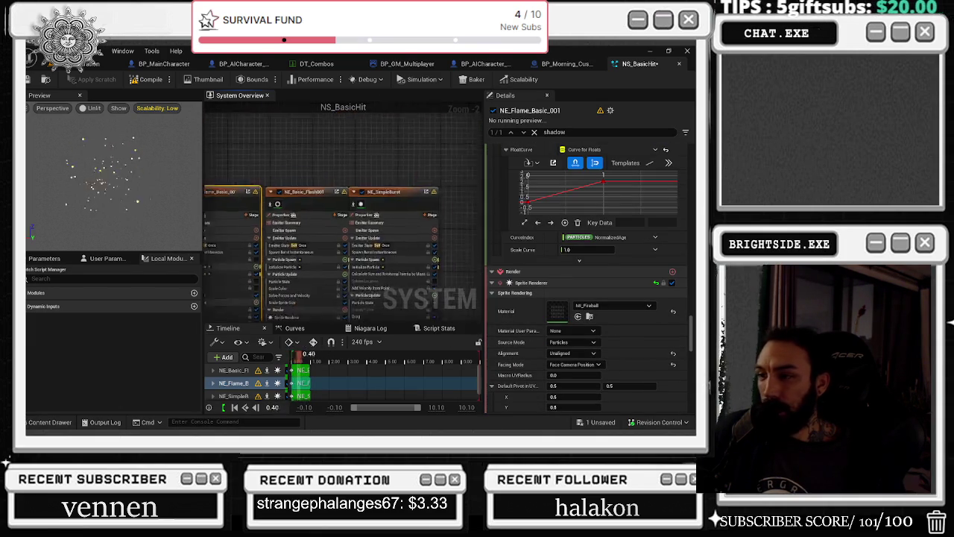
click(361, 195)
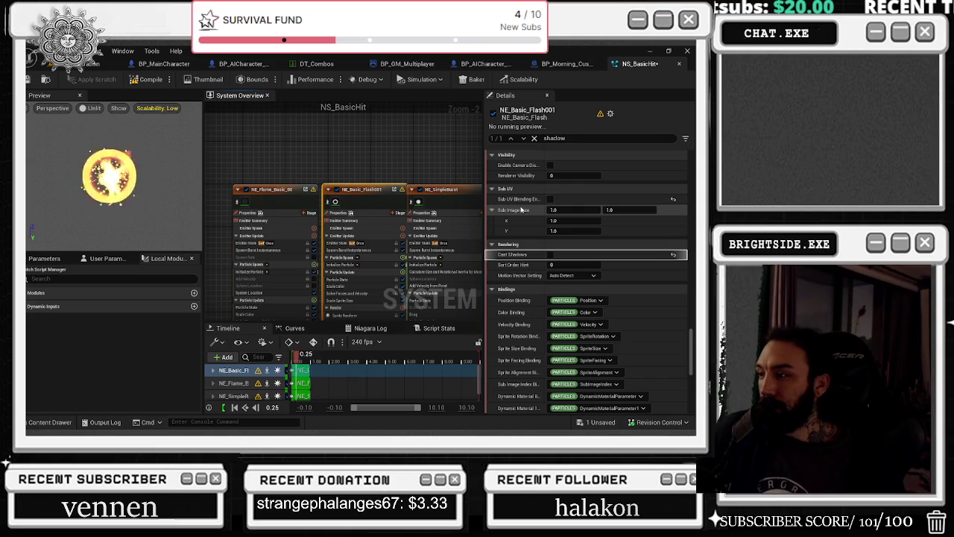
click(444, 195)
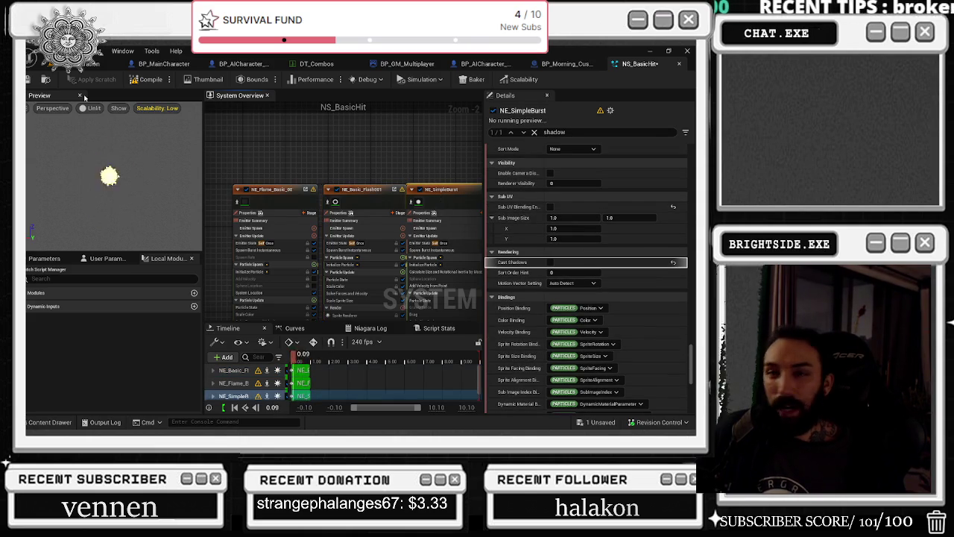
key(ctrl+s)
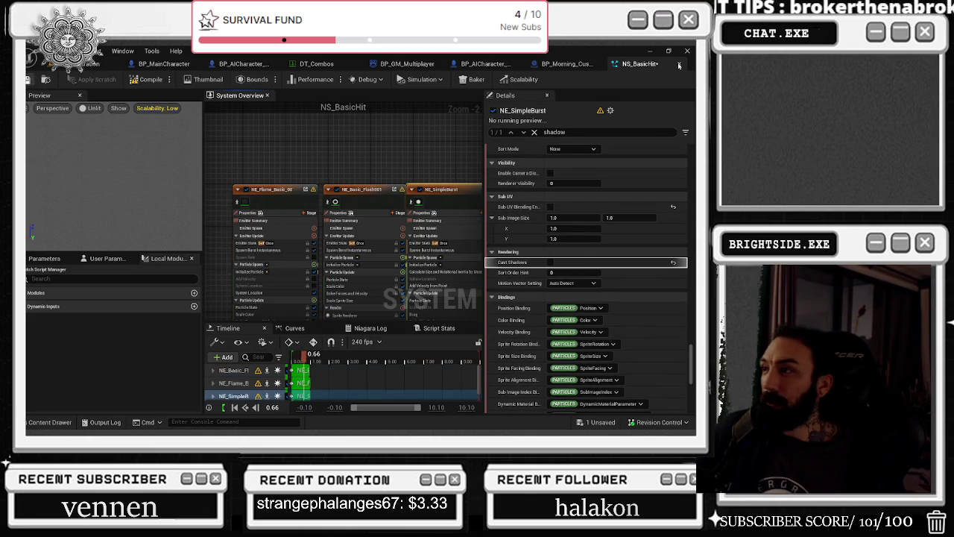
click(678, 65)
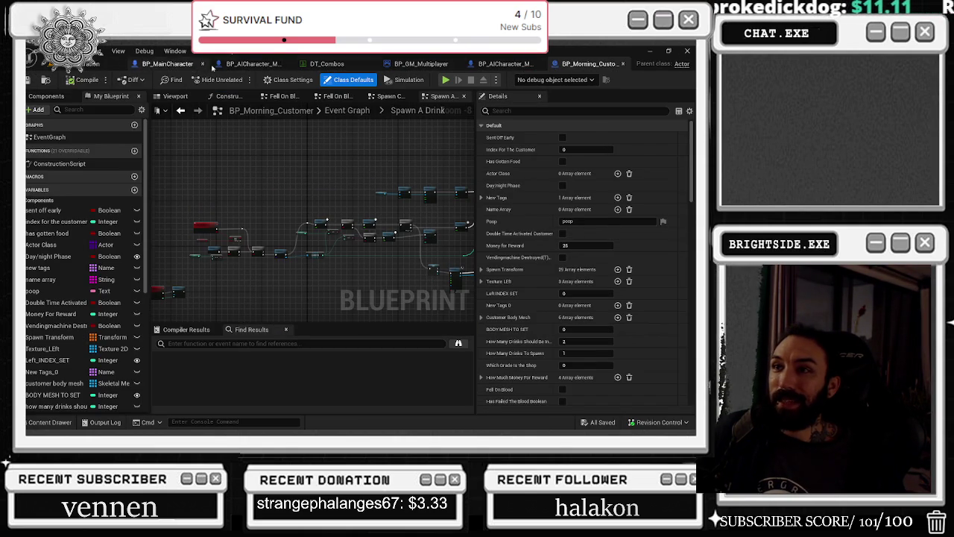
Return to the pizza level tab and open NS_AuraSystem NS_Aura from the Content Drawer.
click(327, 63)
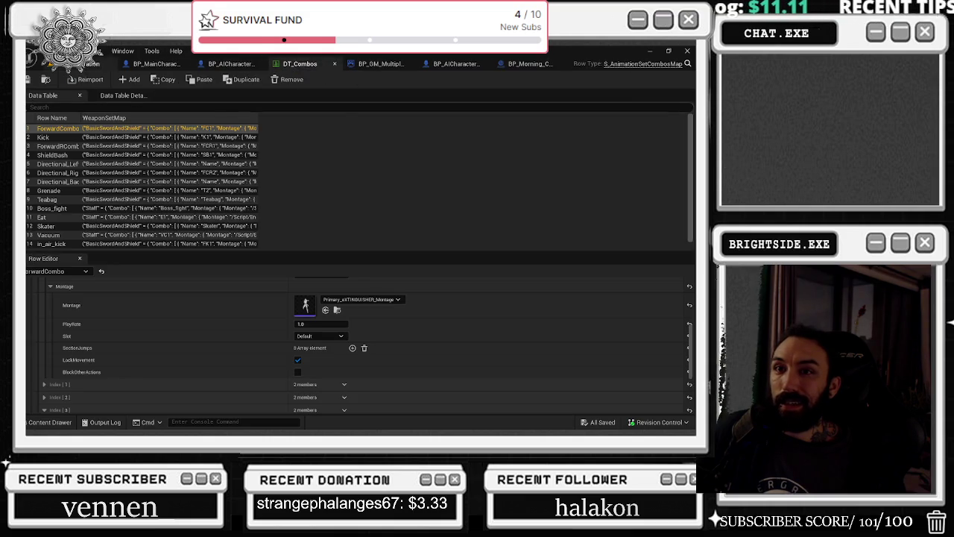
click(86, 64)
click(50, 422)
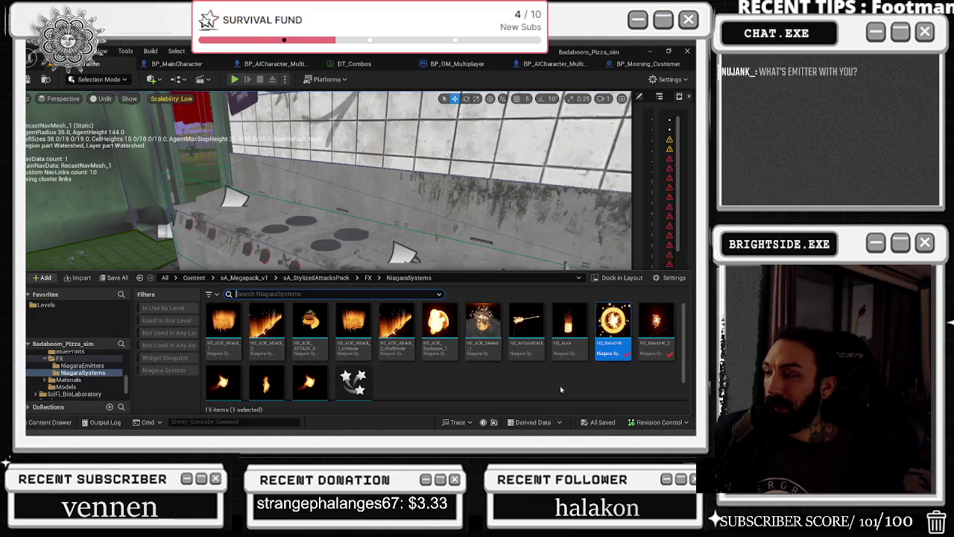
double_click(569, 328)
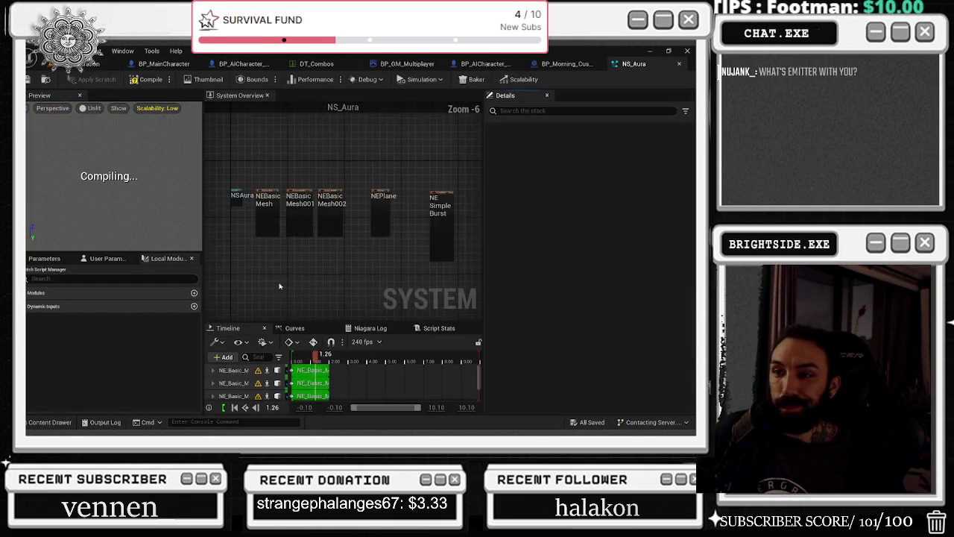
Try the Used In Any Level and In Use By Level filters on the Niagara systems, then clear them.
scroll(293, 182, down, 2)
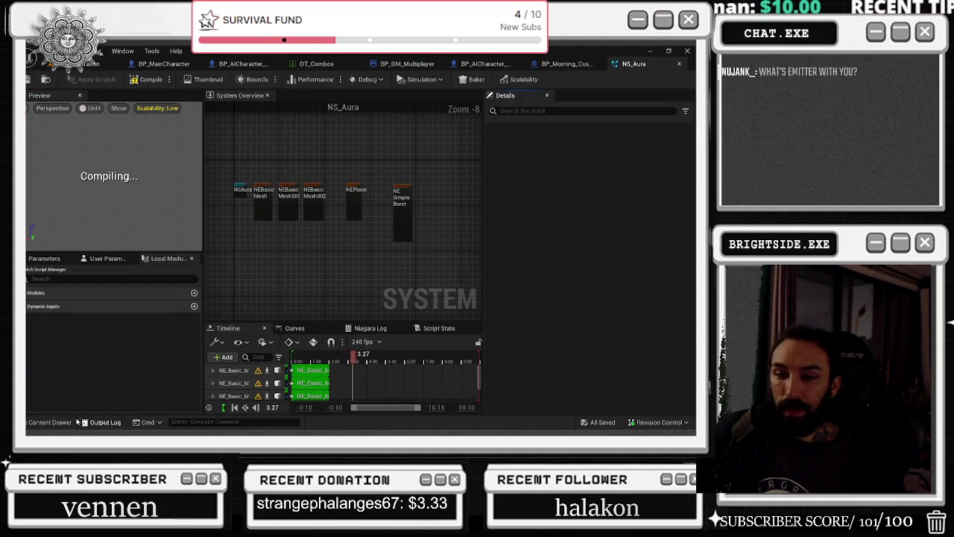
key(ctrl+space)
click(179, 337)
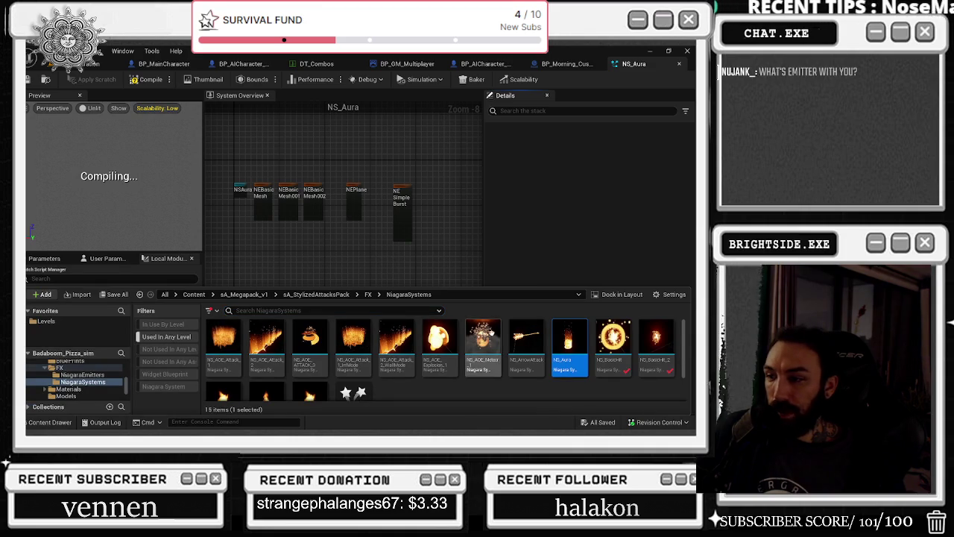
click(400, 401)
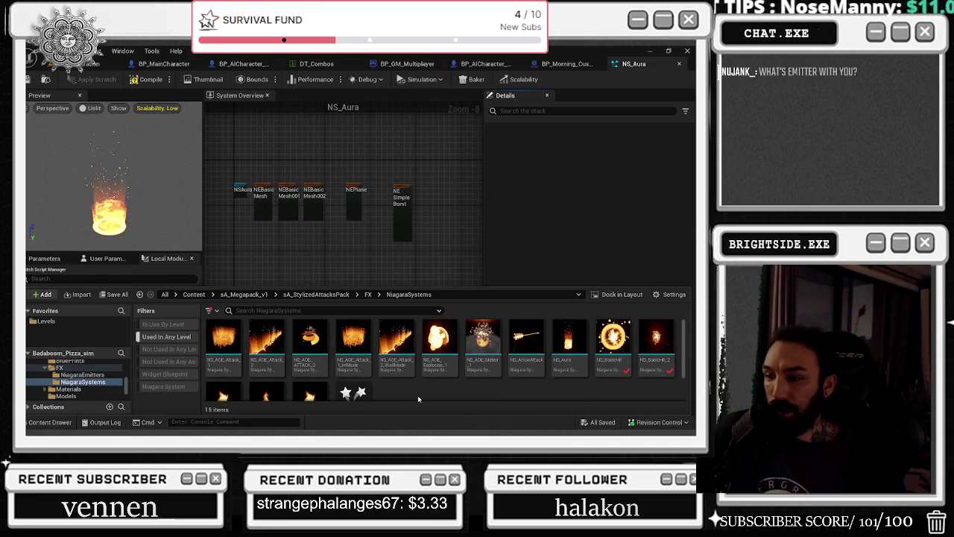
click(160, 339)
click(162, 326)
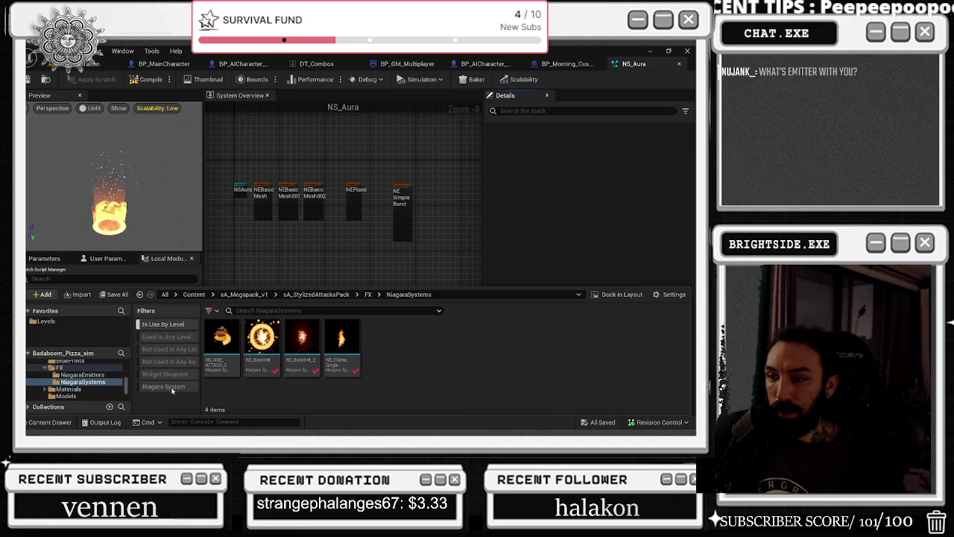
click(158, 326)
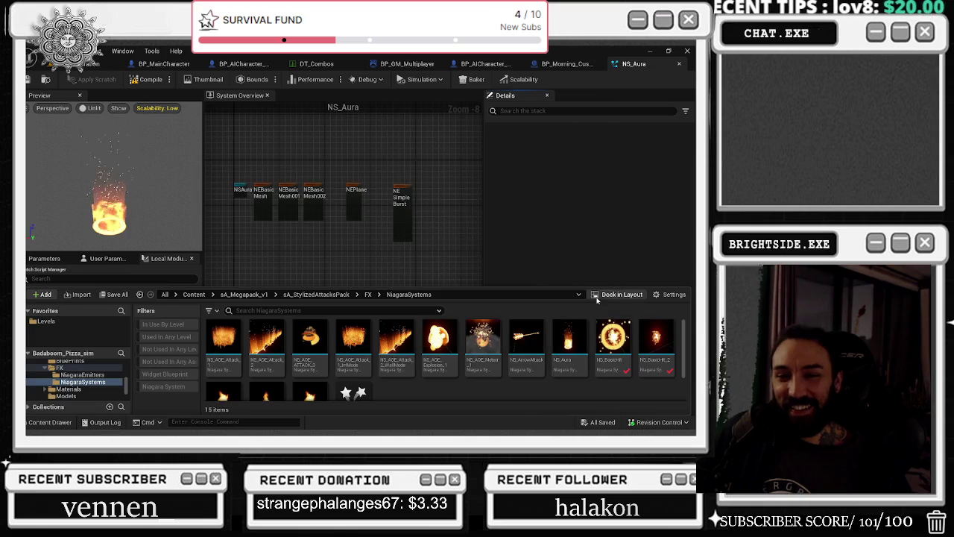
Dismiss the Content Drawer and marquee-select all five NS_Aura emitters.
click(569, 344)
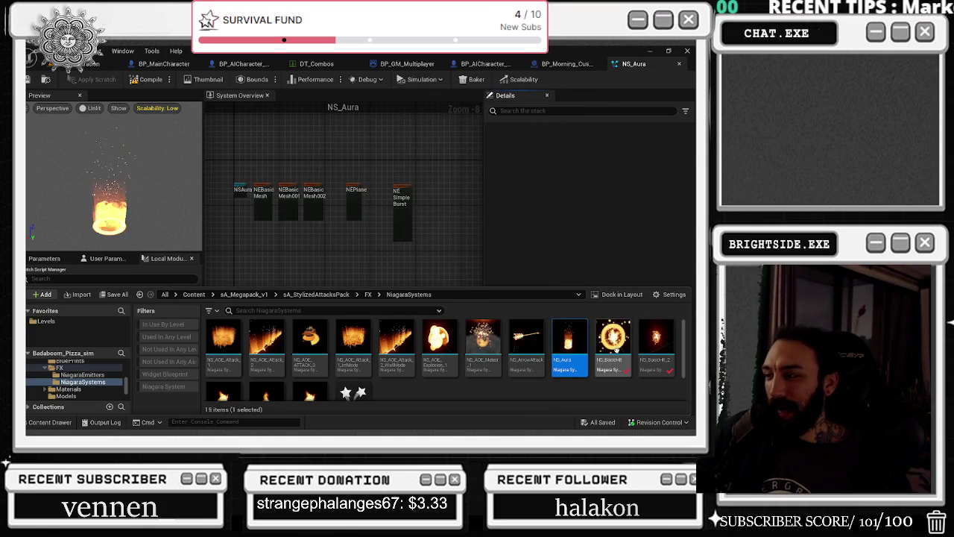
click(283, 177)
drag(284, 179, 477, 198)
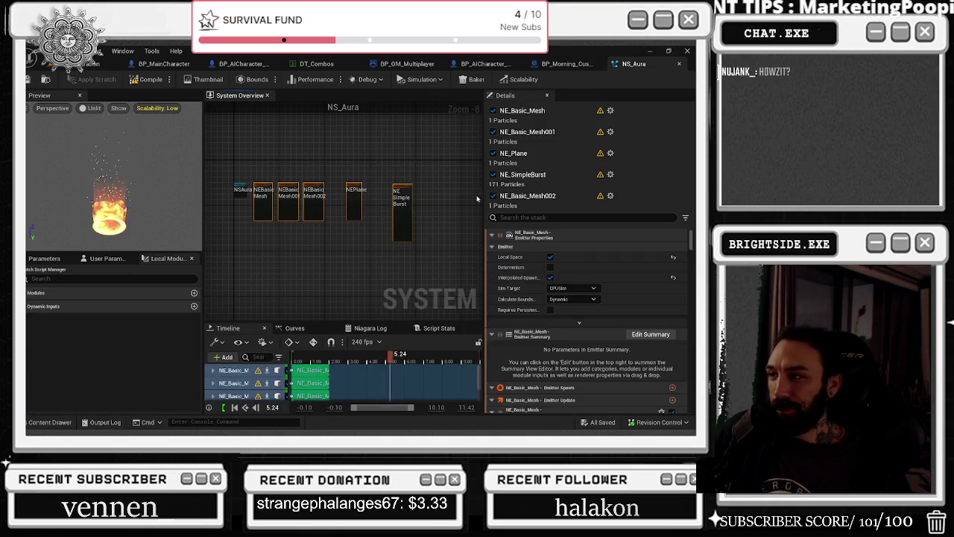
Search Details for cast shadow and turn it off on NE_SimpleBurst and NE_Plane.
scroll(555, 278, down, 10)
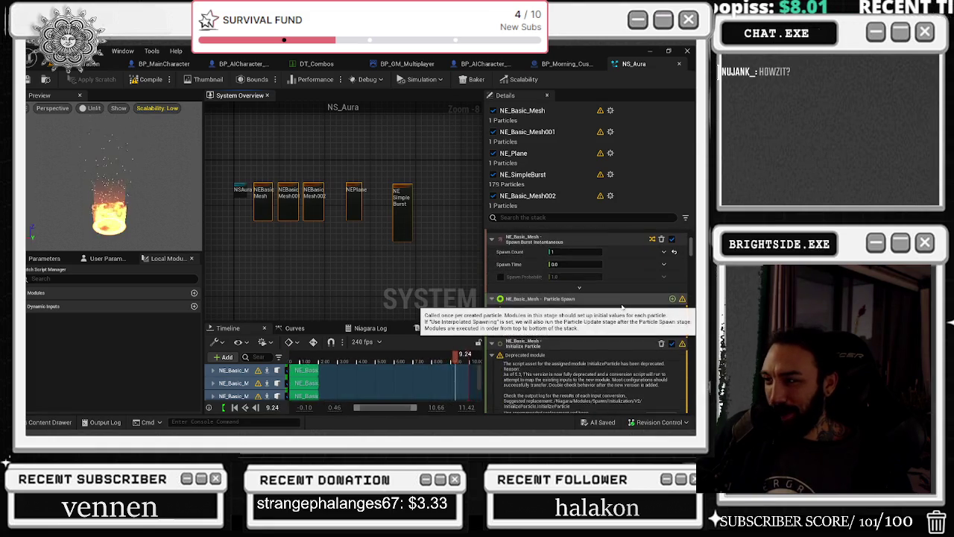
scroll(629, 275, down, 5)
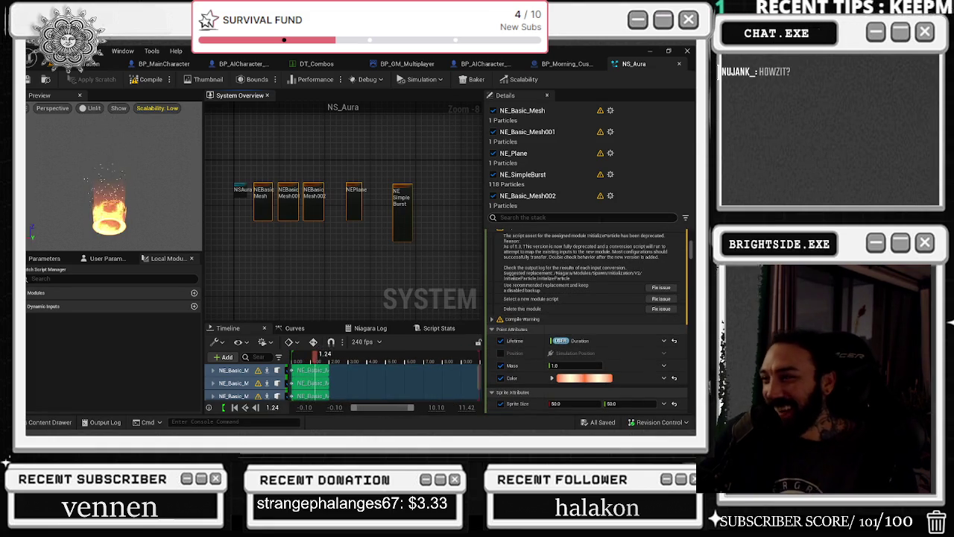
text(cast)
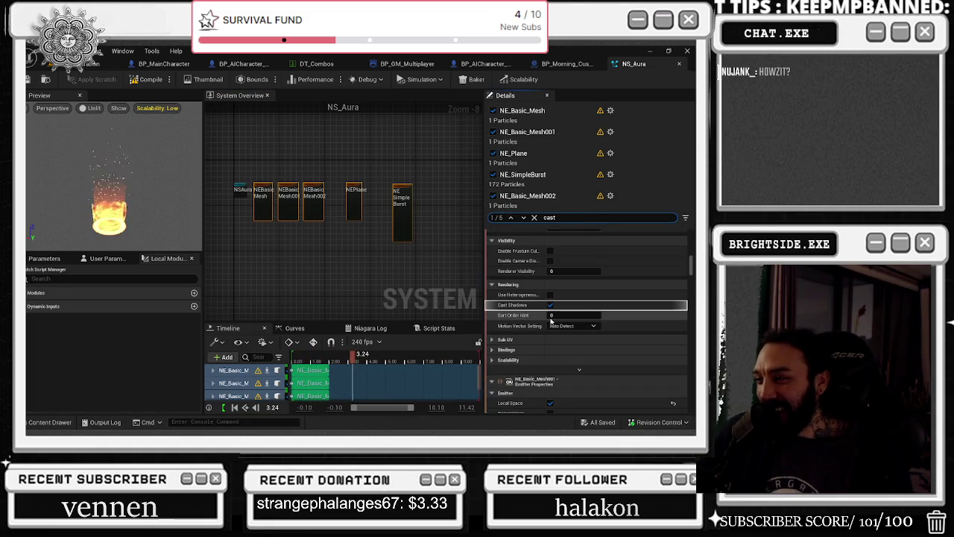
click(410, 234)
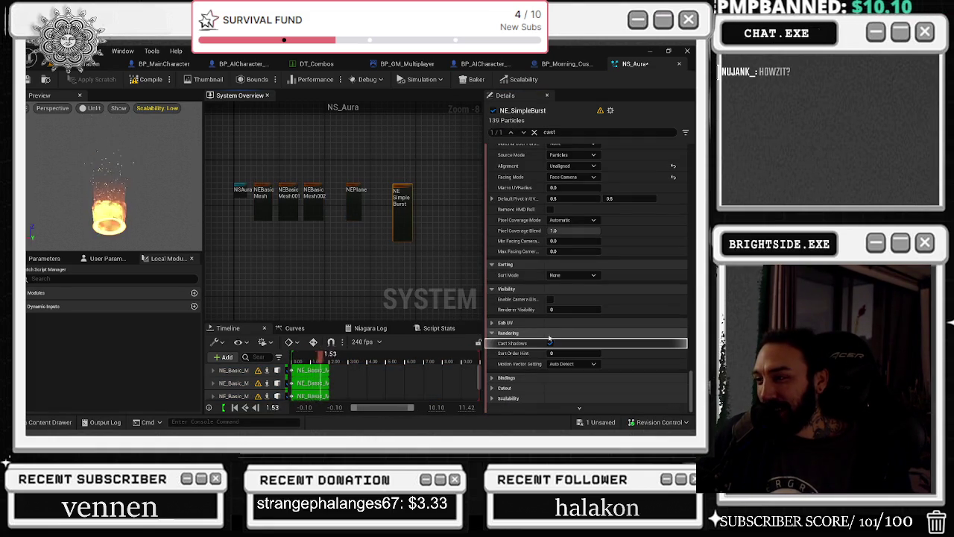
click(386, 240)
click(355, 203)
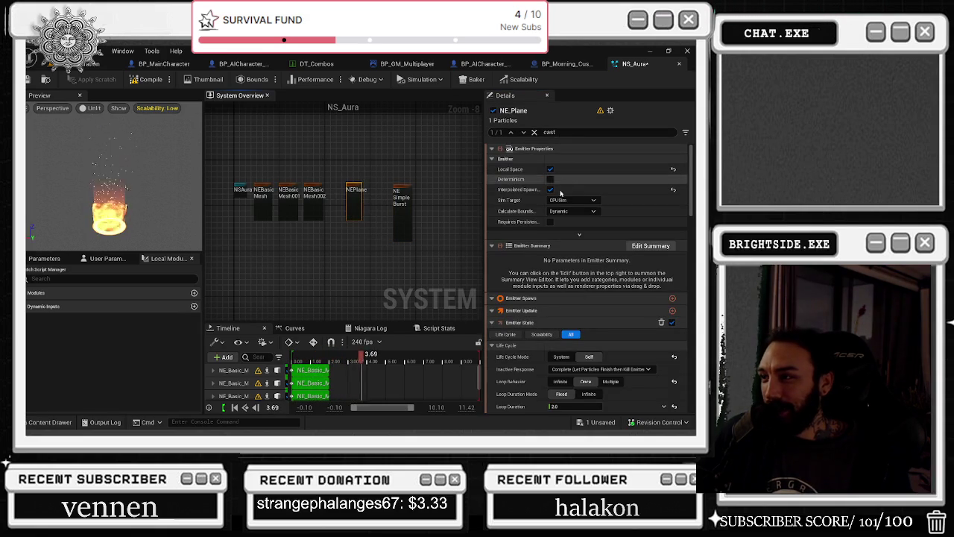
Turn off Cast Shadows on NE_Basic_Mesh002 and NE_Basic_Mesh, then save and close NS_Aura.
scroll(571, 325, down, 10)
scroll(572, 325, down, 10)
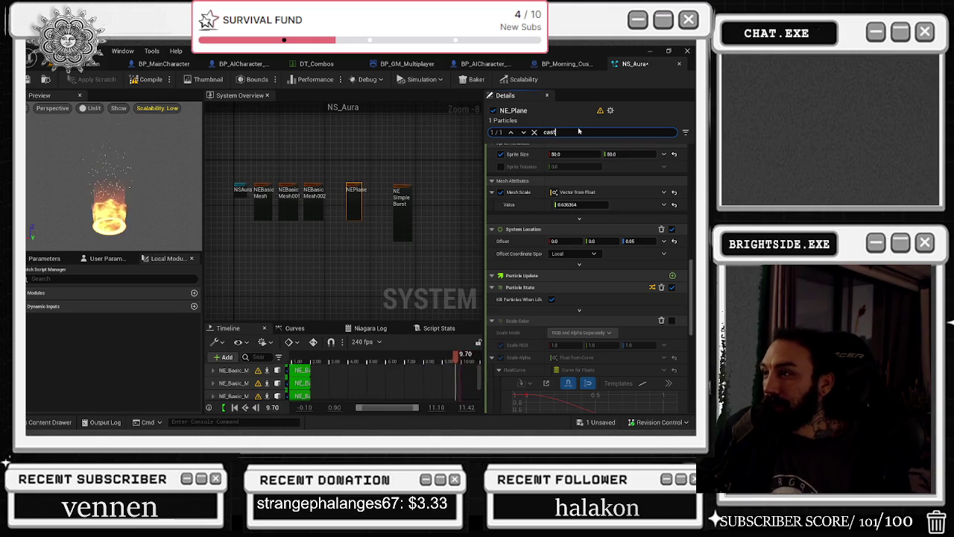
text( shadow)
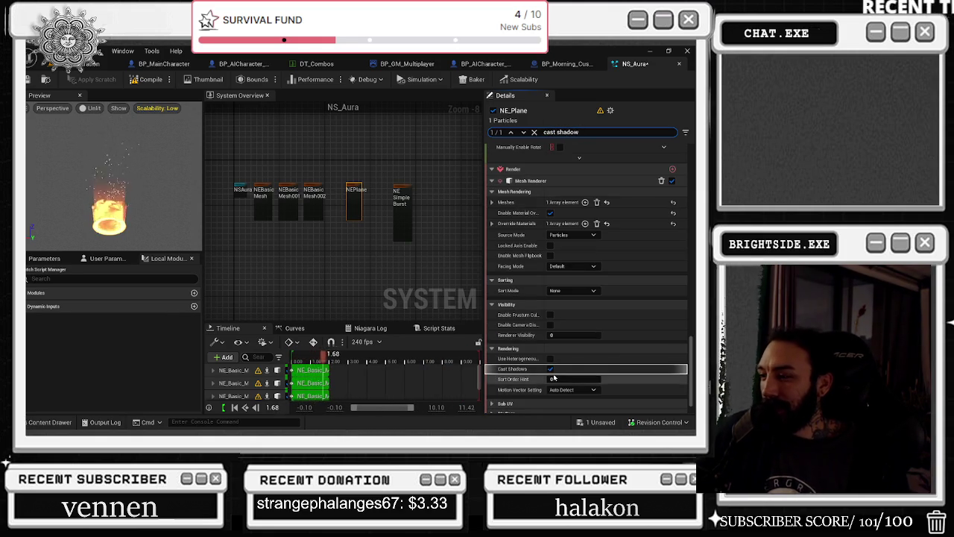
click(313, 195)
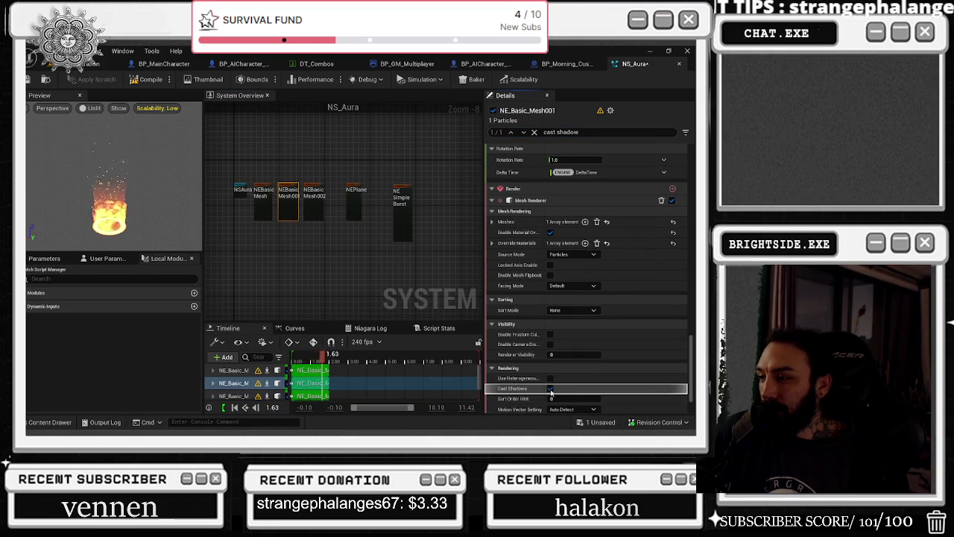
click(262, 194)
click(373, 238)
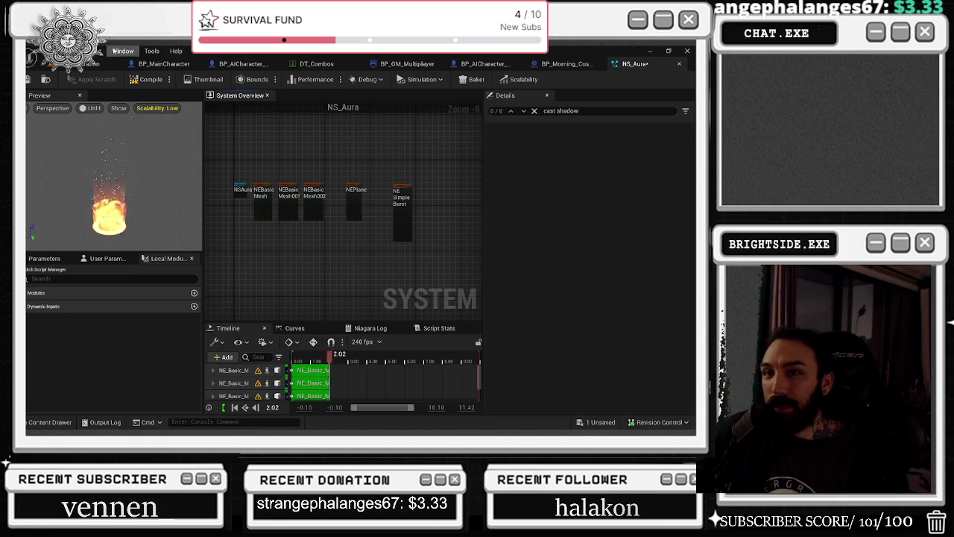
click(46, 79)
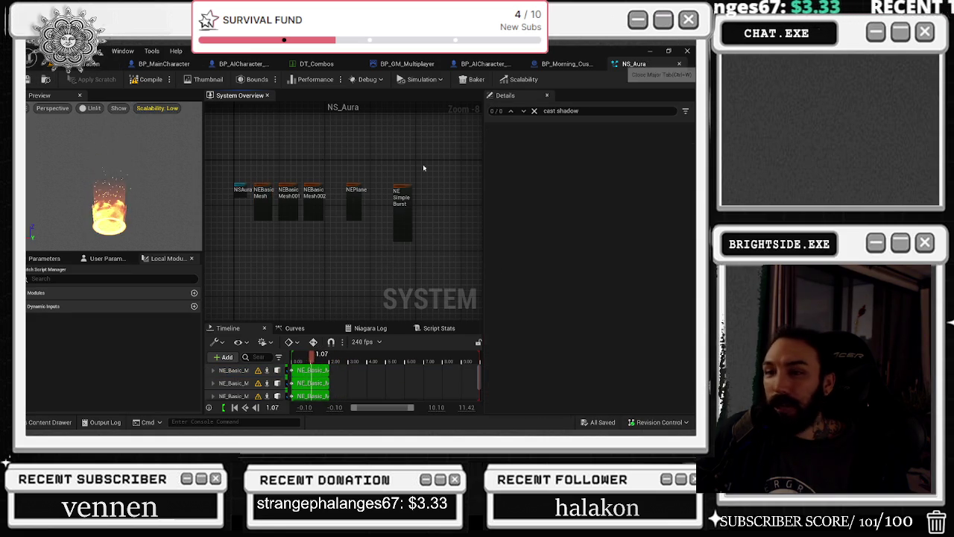
key(ctrl+w)
click(45, 421)
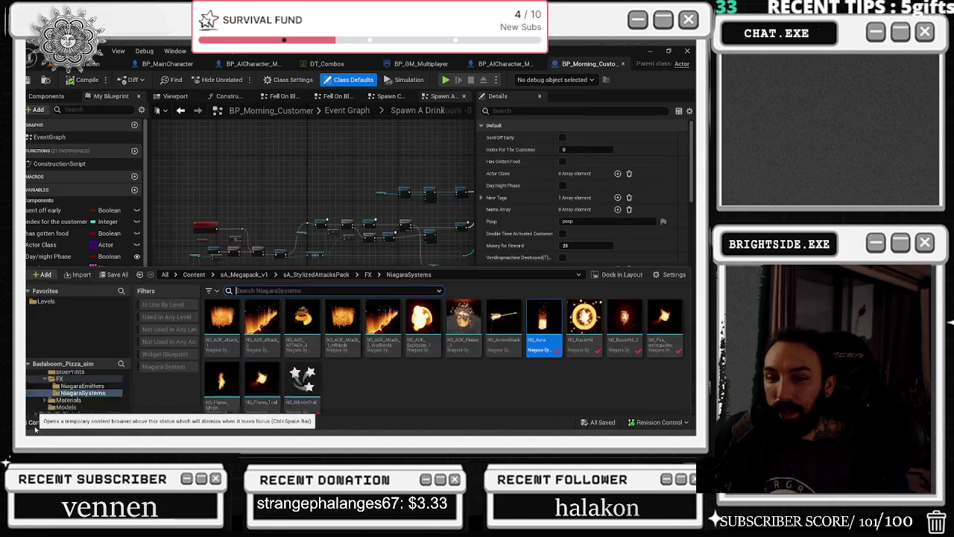
Open NS_ArrowAttack, turn off Cast Shadows on NE_SimpleBurst via a 'cast' search, and save.
double_click(518, 288)
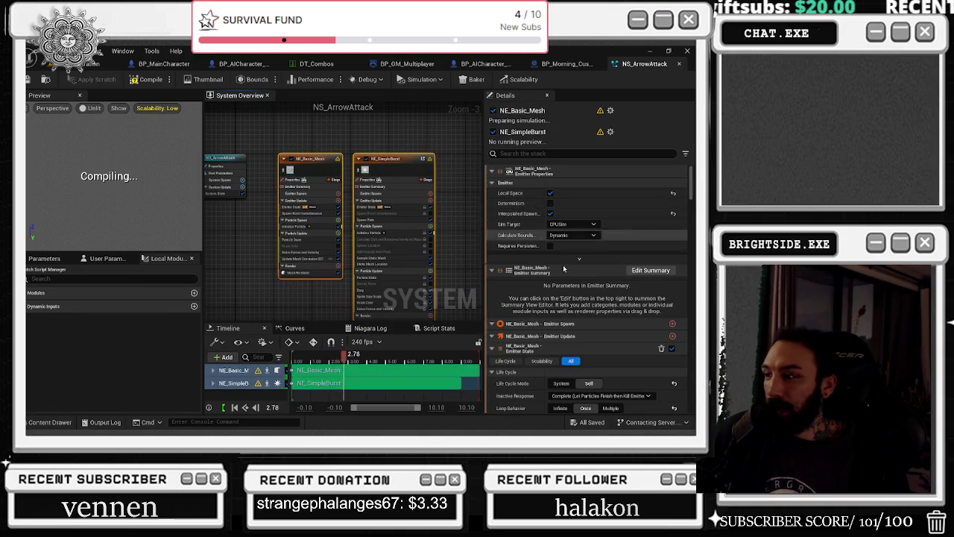
text(cast)
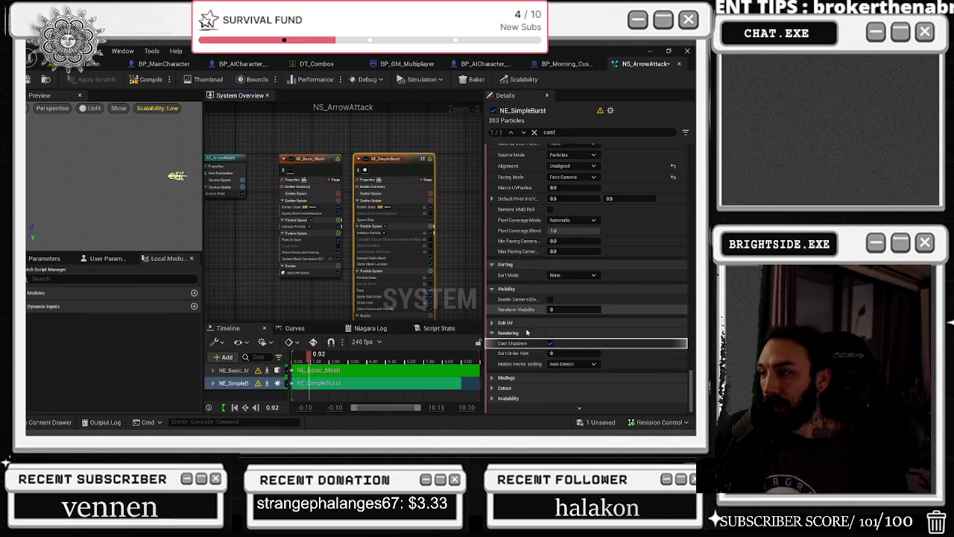
click(29, 79)
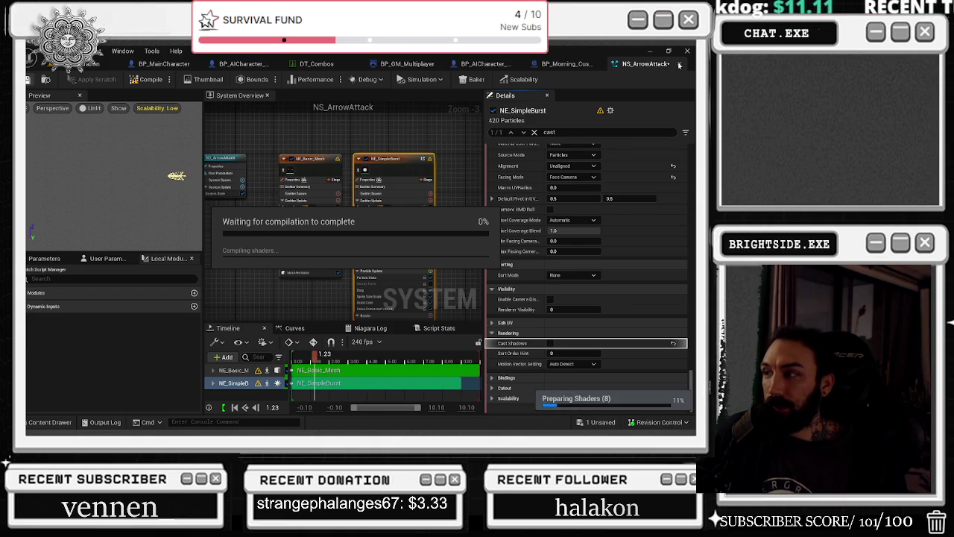
click(49, 423)
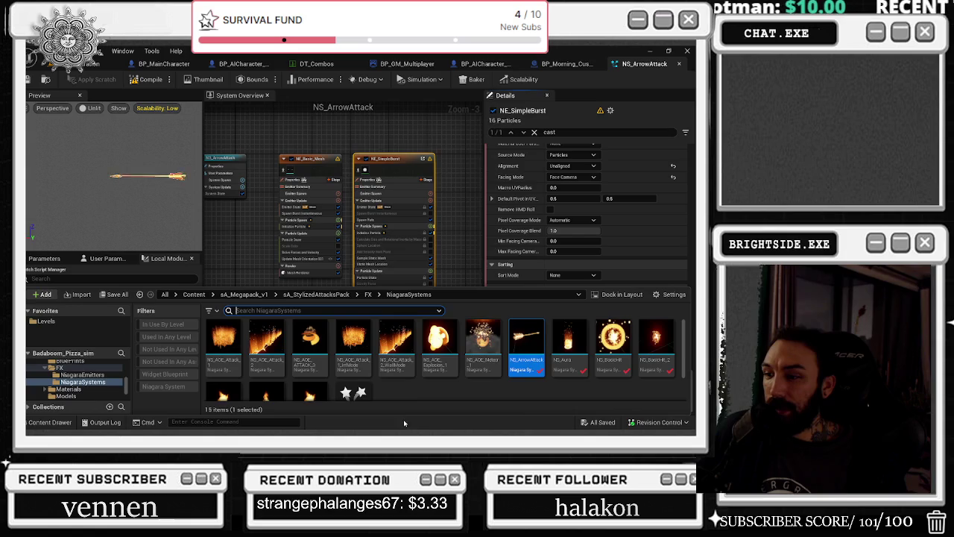
Check in the Reference Viewer that BP_Projectile1 uses NS_ArrowAttack.
right_click(522, 373)
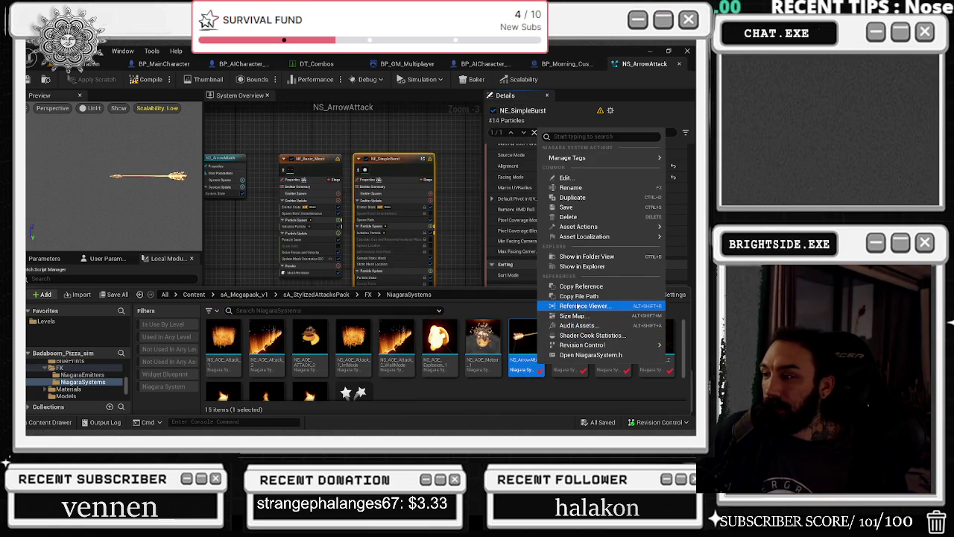
click(580, 307)
scroll(365, 282, up, 5)
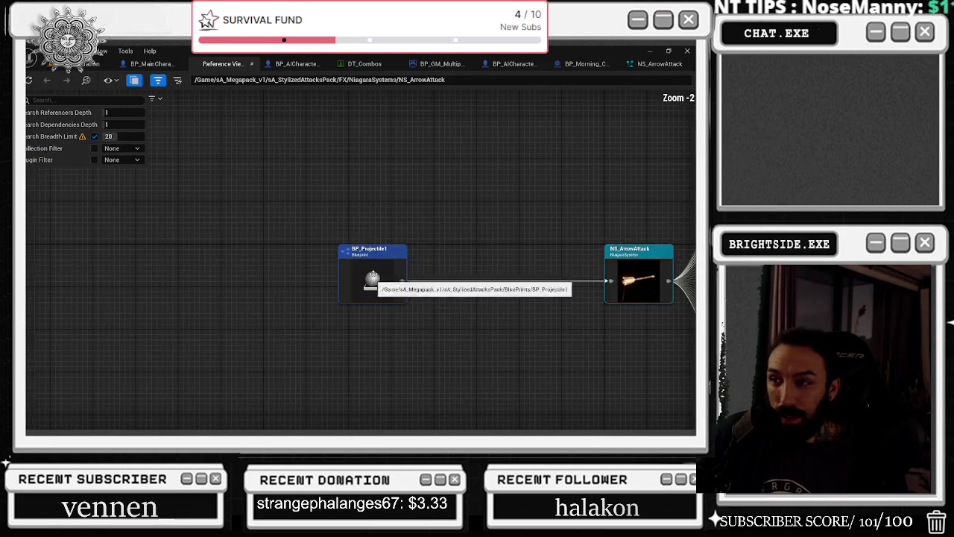
Close NS_ArrowAttack, return to the Badaboom_Pizza_sim level, and open NS_AOE_Meteor_1.
click(686, 64)
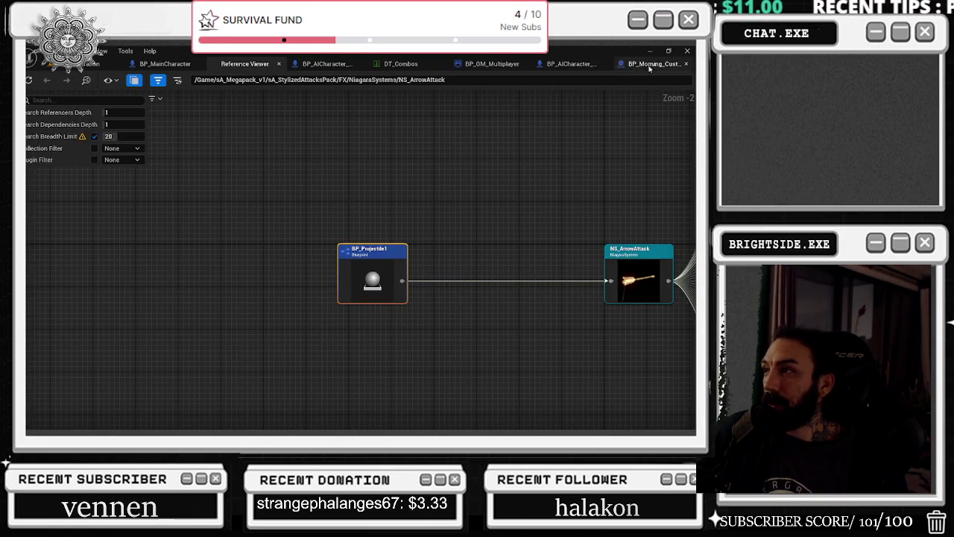
click(83, 65)
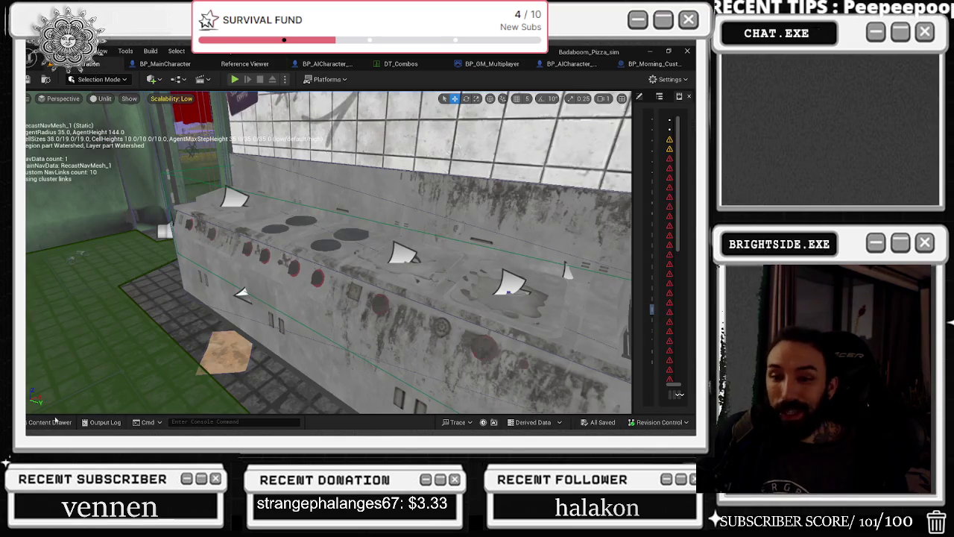
click(53, 422)
double_click(493, 334)
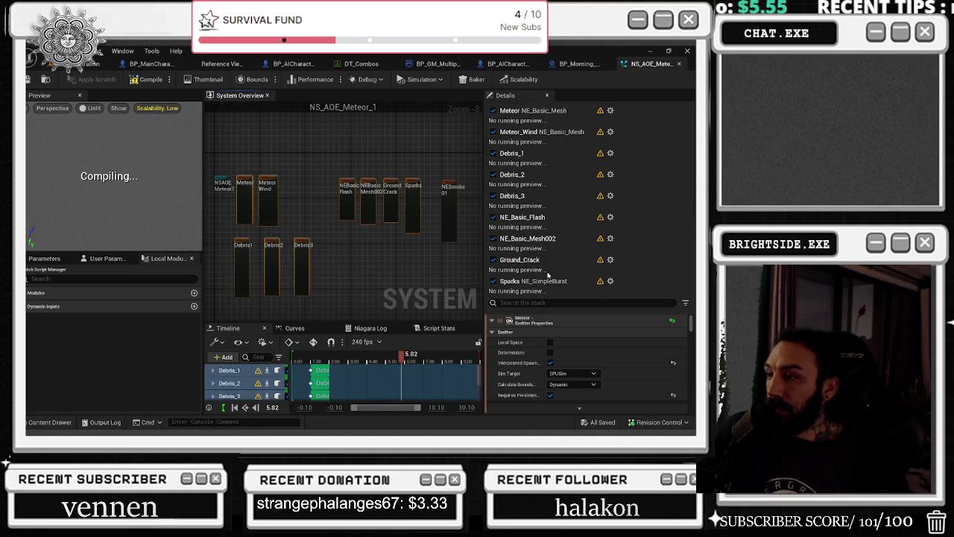
Turn off Cast Shadows on Meteor_Wind and check the Debris_1 and Debris3 emitters.
text(cast shad)
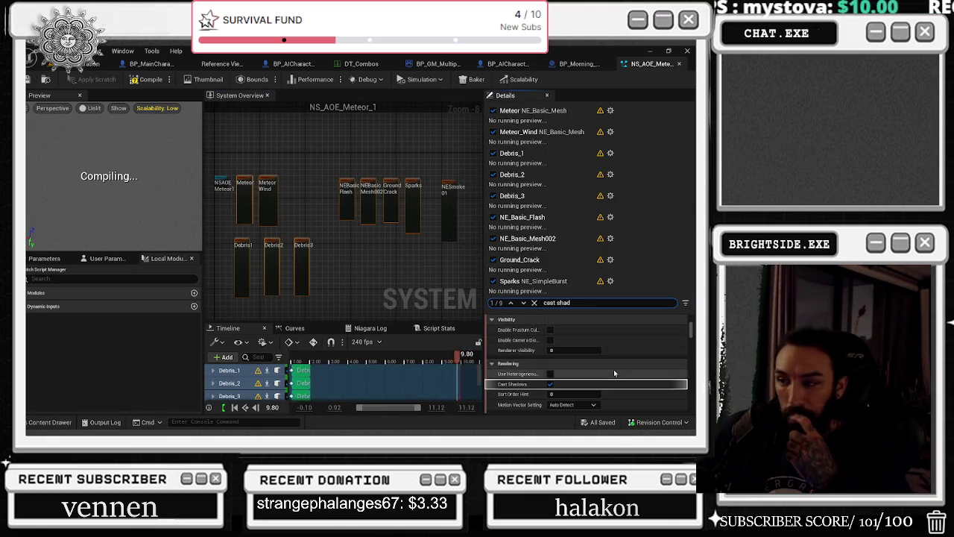
scroll(589, 367, down, 1)
click(550, 355)
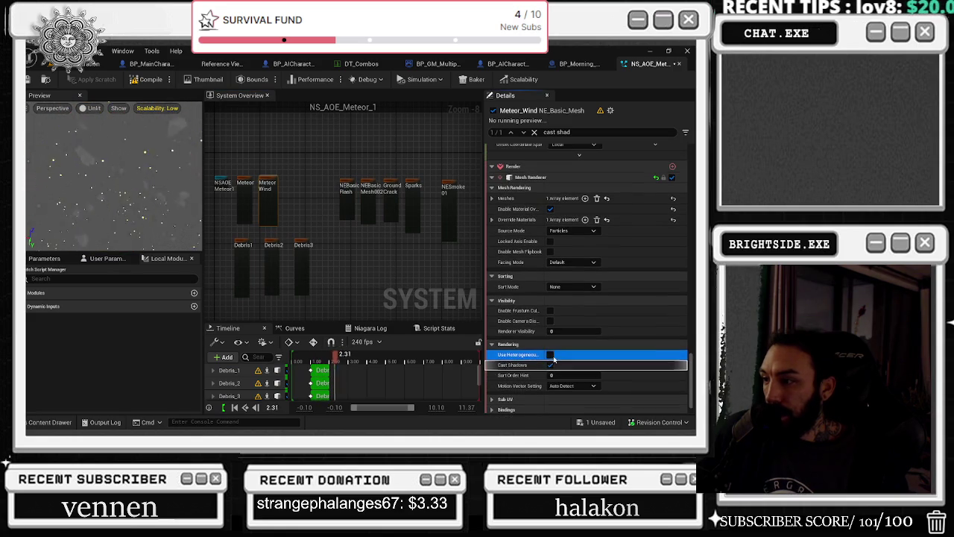
click(550, 365)
click(240, 253)
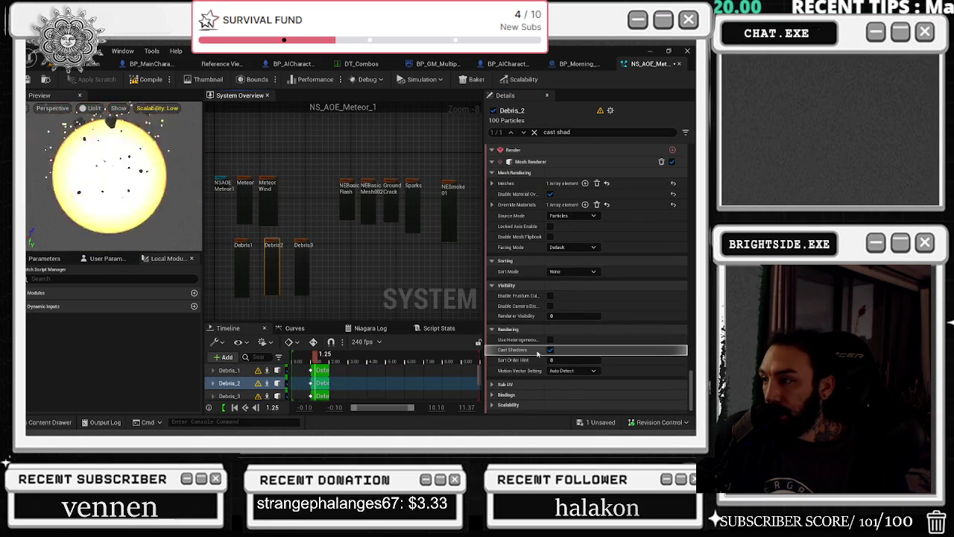
click(301, 275)
click(550, 350)
Check NE_Basic_Flash, NE_Basic_Mesh002 and Sparks, and turn off Cast Shadows on NE_Smoke_01.
click(347, 200)
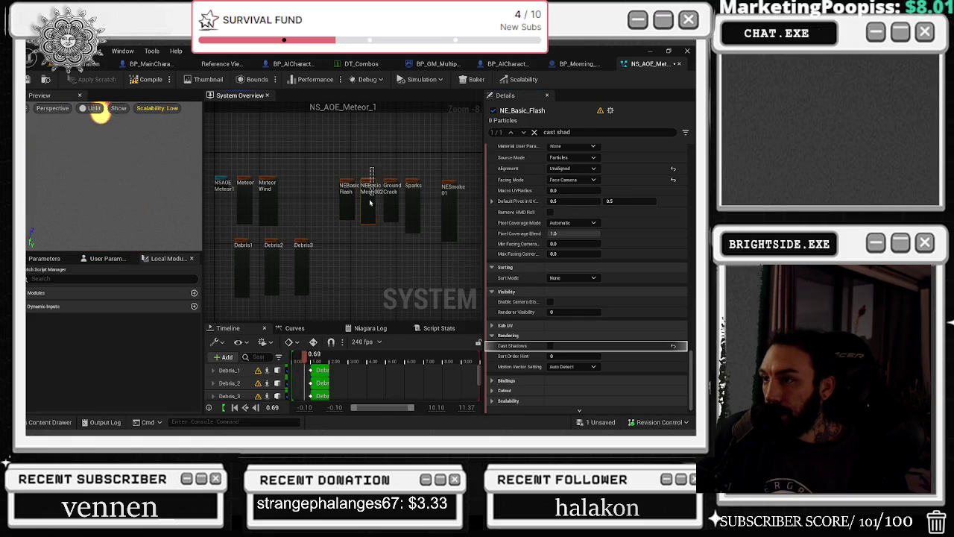
click(370, 199)
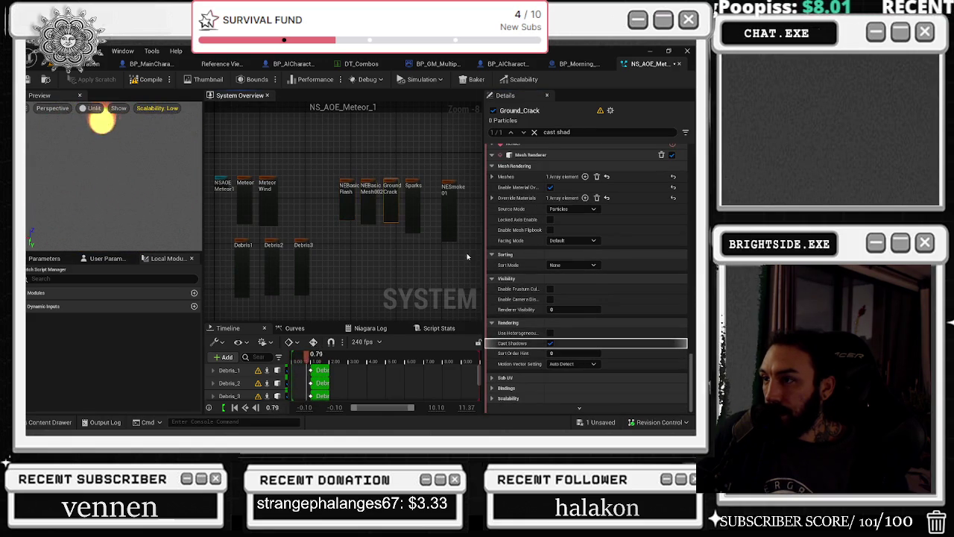
click(413, 207)
click(550, 362)
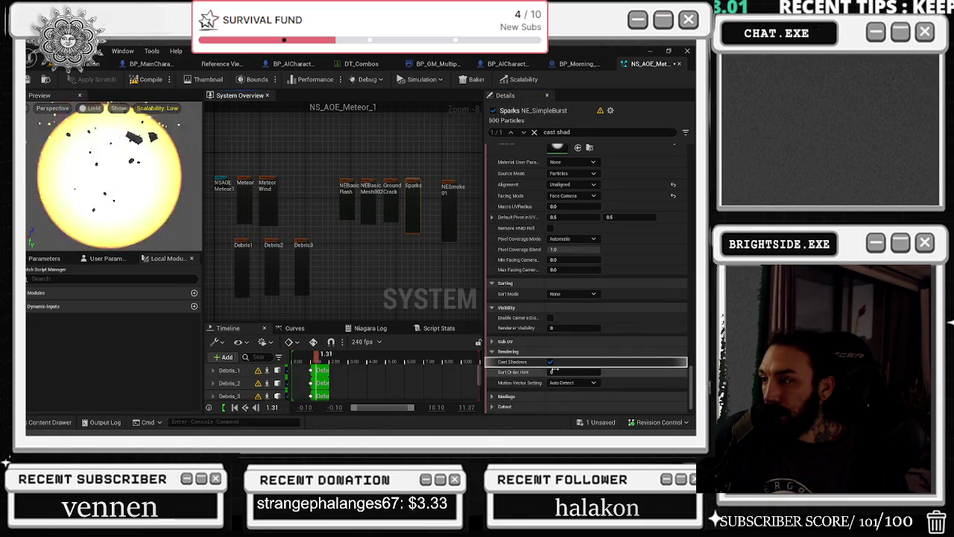
click(448, 211)
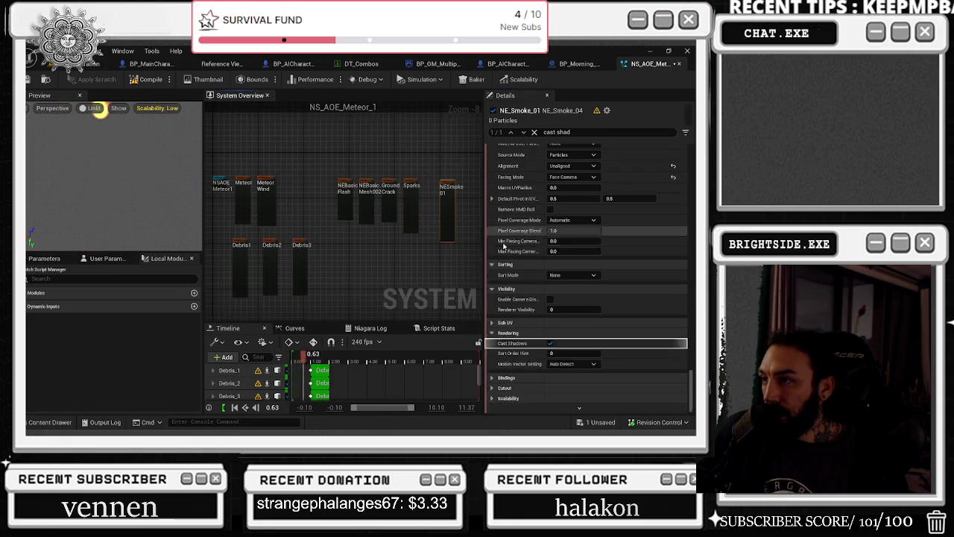
click(550, 343)
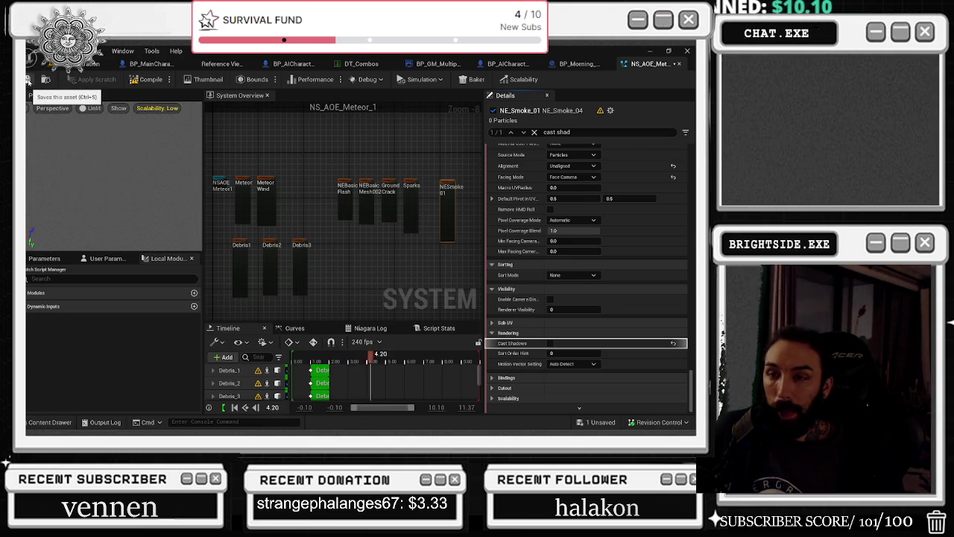
Disable the NE_Basic_Flash emitter in the NS_AOE_Meteor_1 graph.
scroll(224, 183, up, 6)
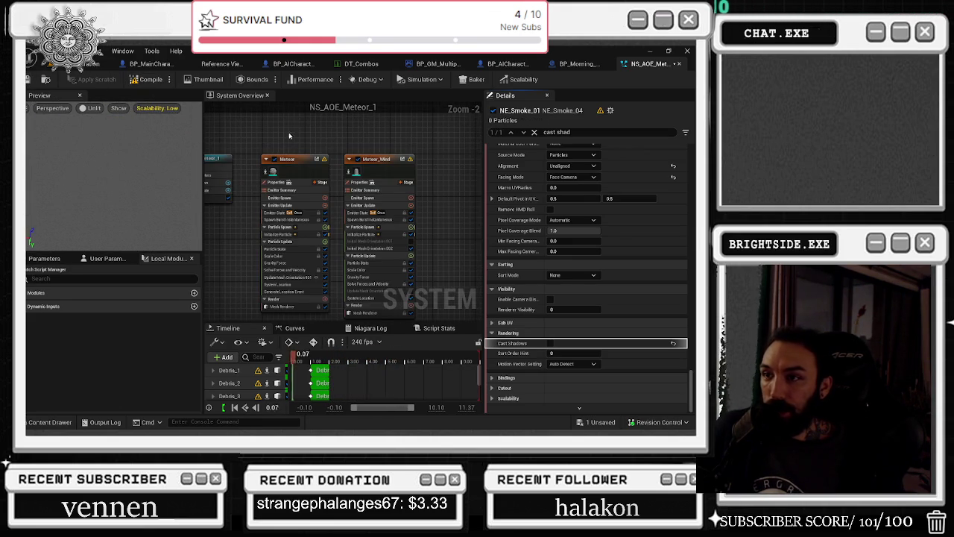
scroll(291, 128, up, 2)
mouse_move(272, 306)
mouse_down()
mouse_move(267, 203)
mouse_move(135, 190)
mouse_up()
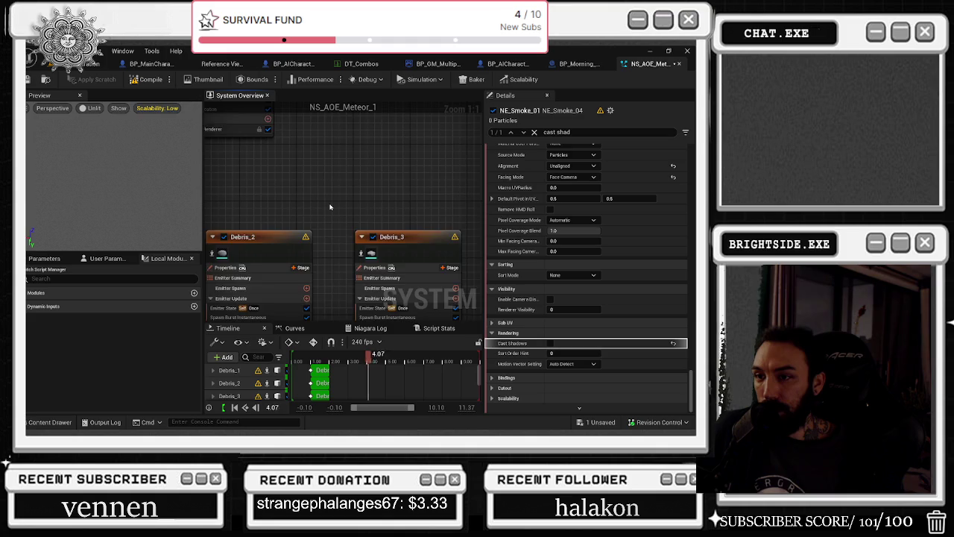
scroll(330, 206, down, 6)
scroll(406, 203, up, 4)
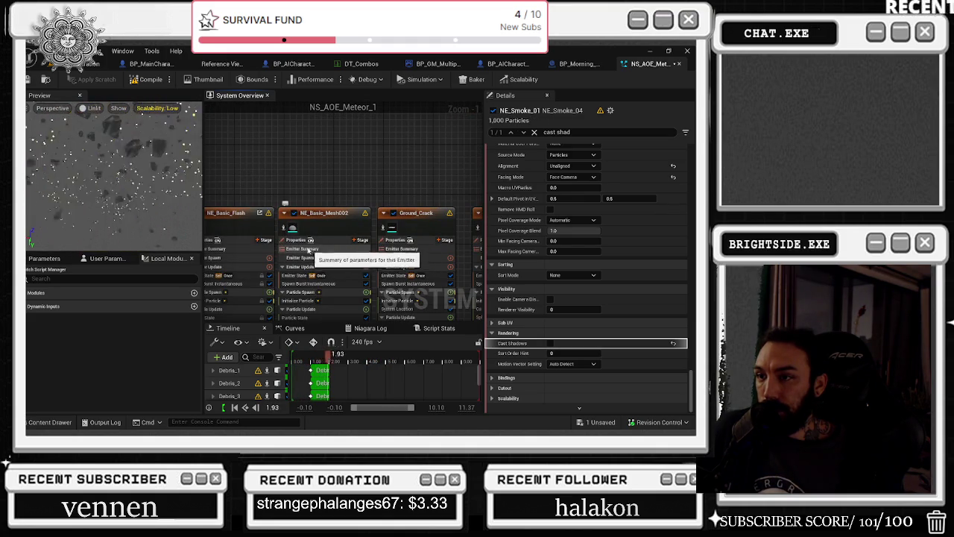
drag(269, 180, 308, 177)
click(240, 209)
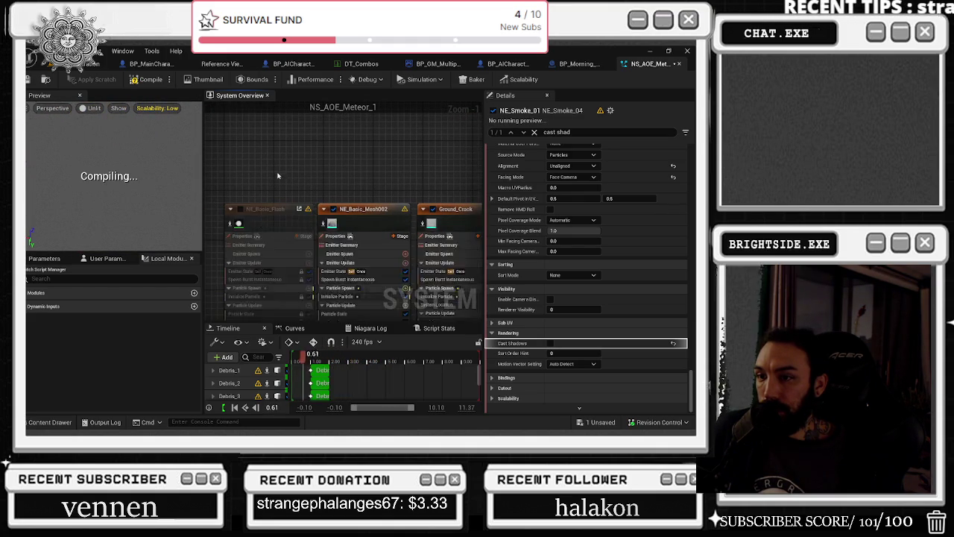
drag(243, 214, 224, 95)
mouse_move(298, 186)
mouse_down()
mouse_move(278, 183)
mouse_move(463, 201)
mouse_up()
scroll(588, 298, up, 1)
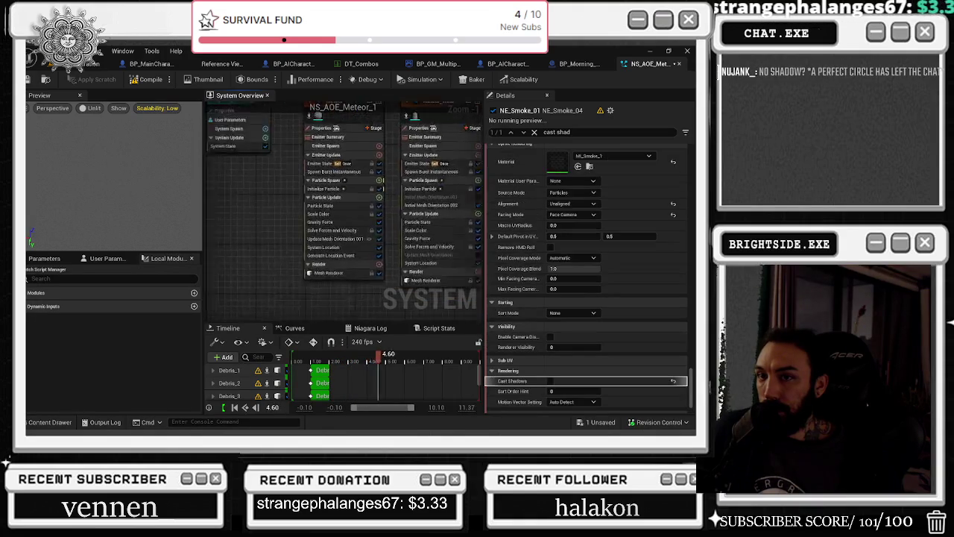
scroll(361, 148, up, 2)
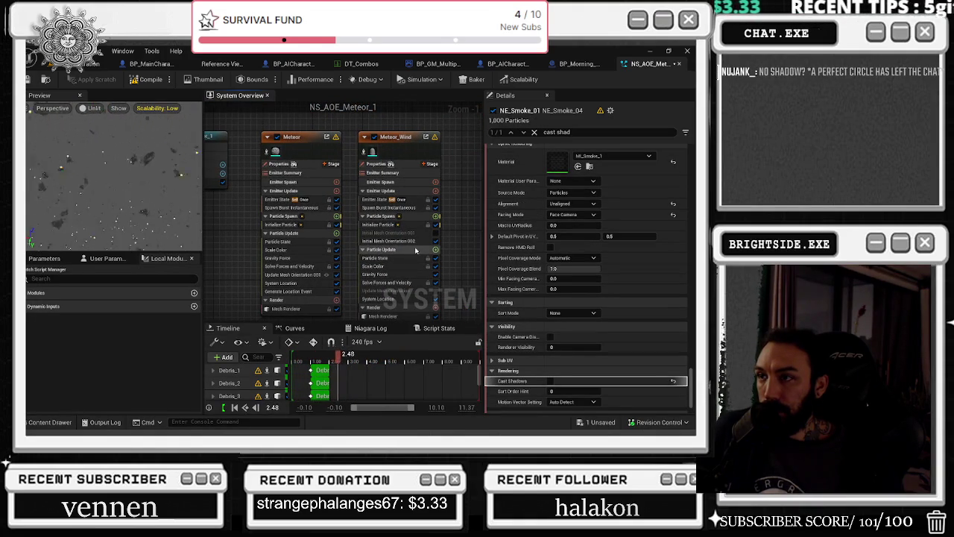
mouse_move(464, 230)
mouse_down()
mouse_move(442, 194)
mouse_move(223, 171)
mouse_move(462, 261)
mouse_move(204, 226)
mouse_up()
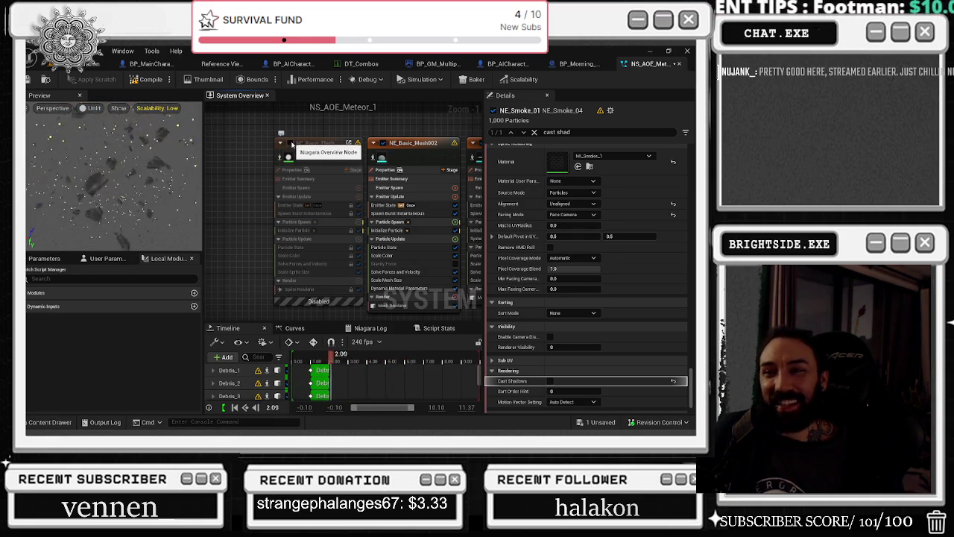
Toggle NE_Basic_Flash back to disabled and save NS_AOE_Meteor_1.
click(290, 144)
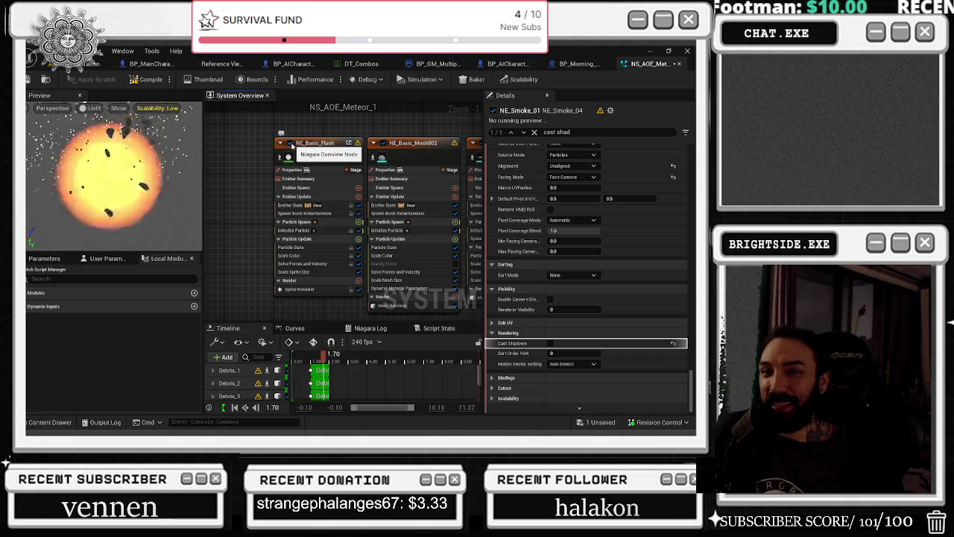
click(290, 144)
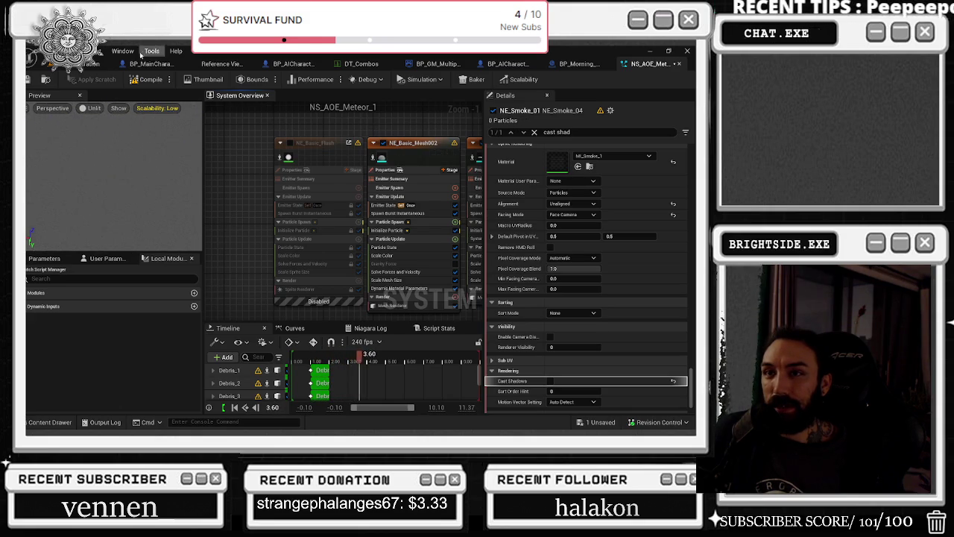
key(ctrl+s)
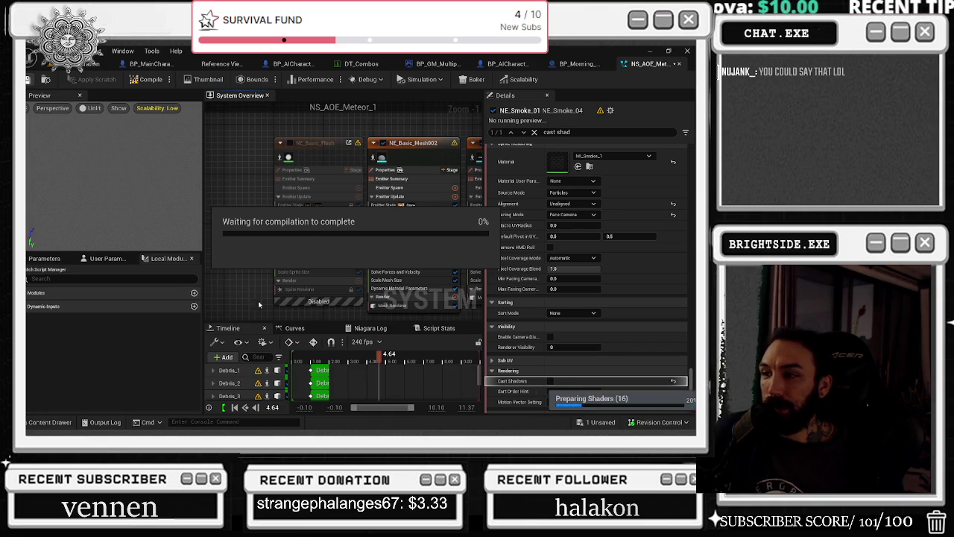
Open NS_AOE_Explosion_1 from the Niagara systems folder.
click(46, 422)
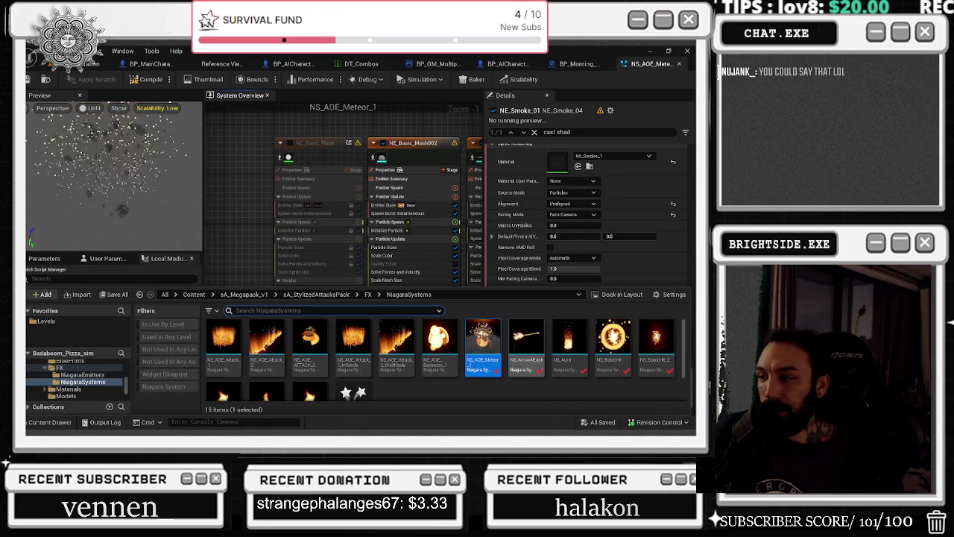
click(444, 348)
double_click(446, 349)
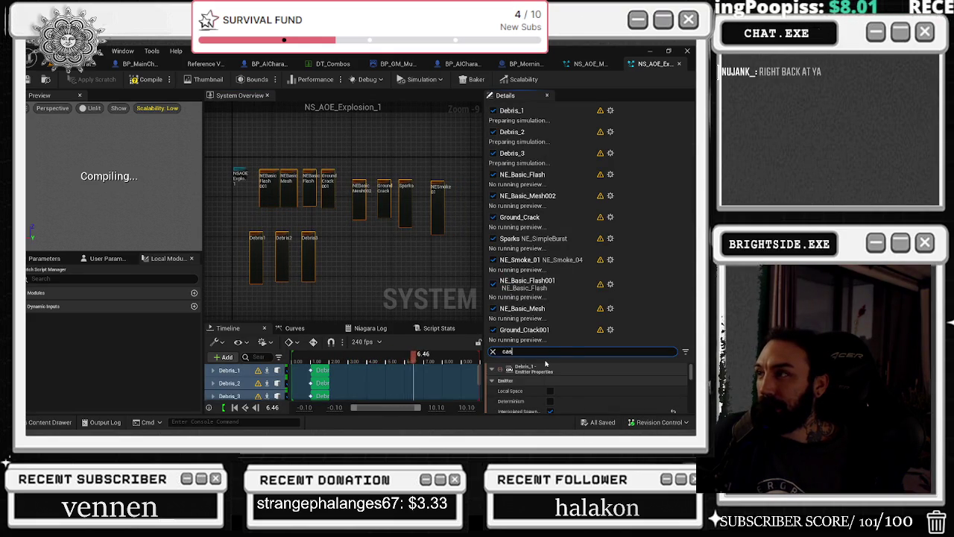
Filter Details for 'cast' and turn off Cast Shadows on the first emitter and Debris_2.
text(t)
scroll(564, 373, down, 2)
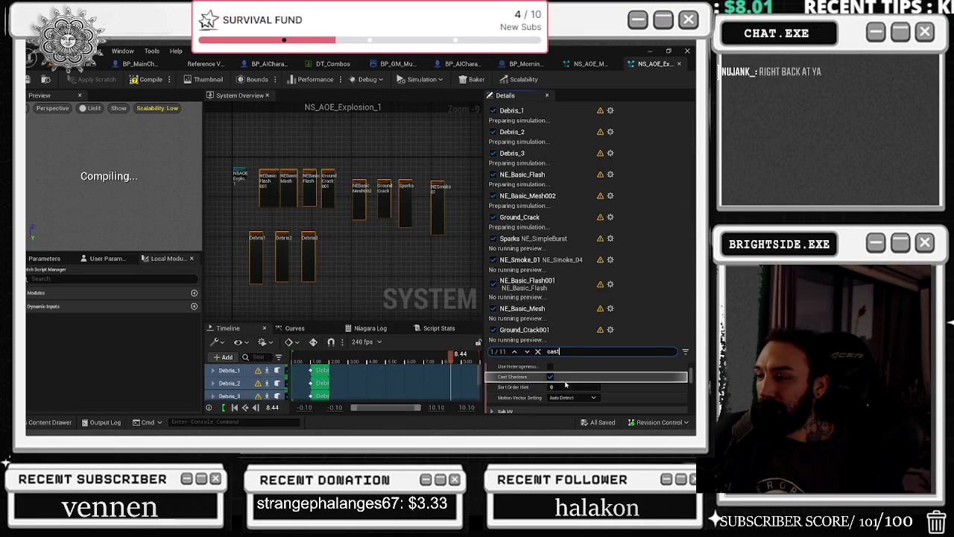
click(550, 377)
click(288, 183)
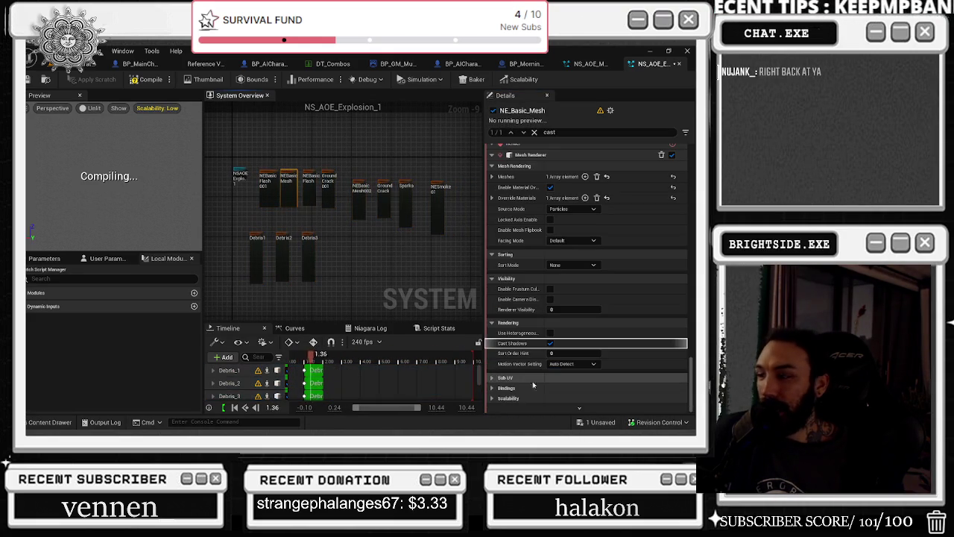
click(308, 182)
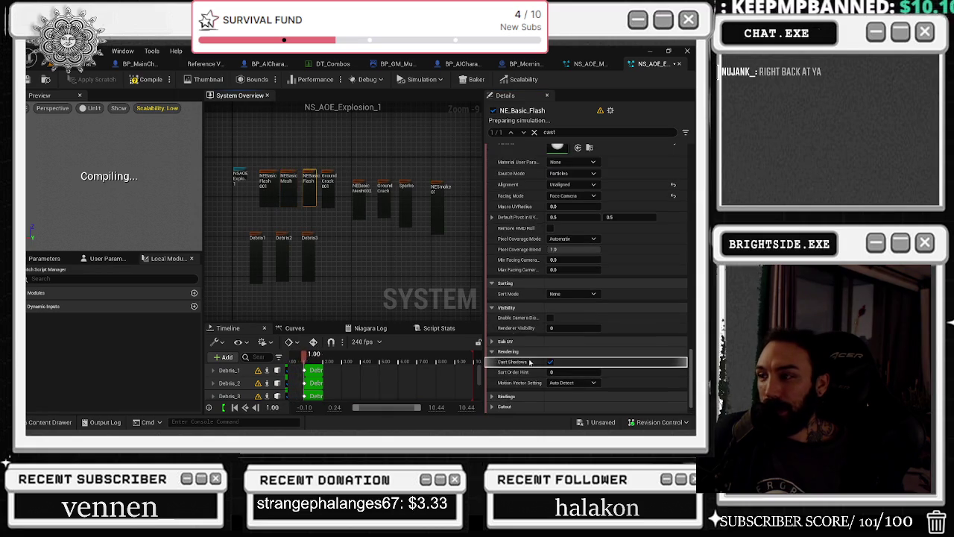
click(329, 183)
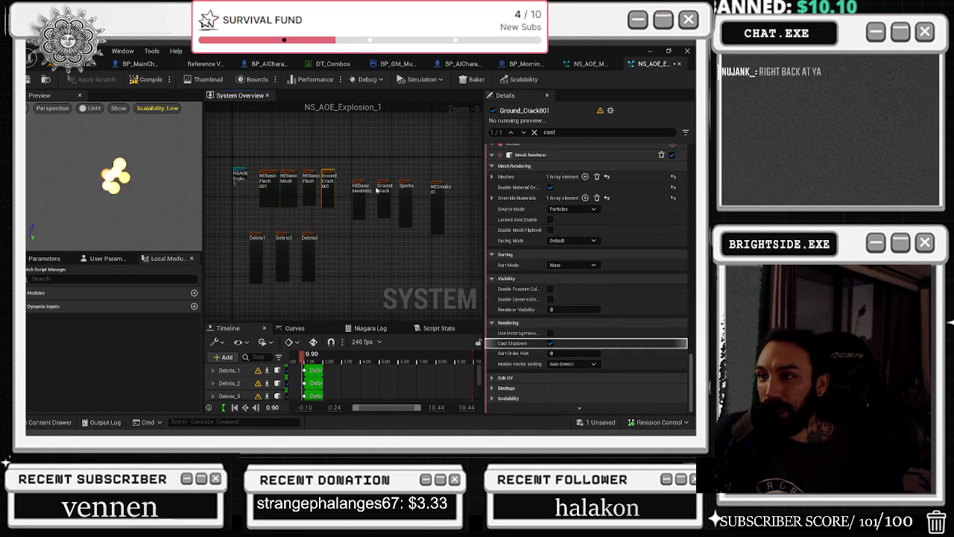
click(309, 238)
click(534, 343)
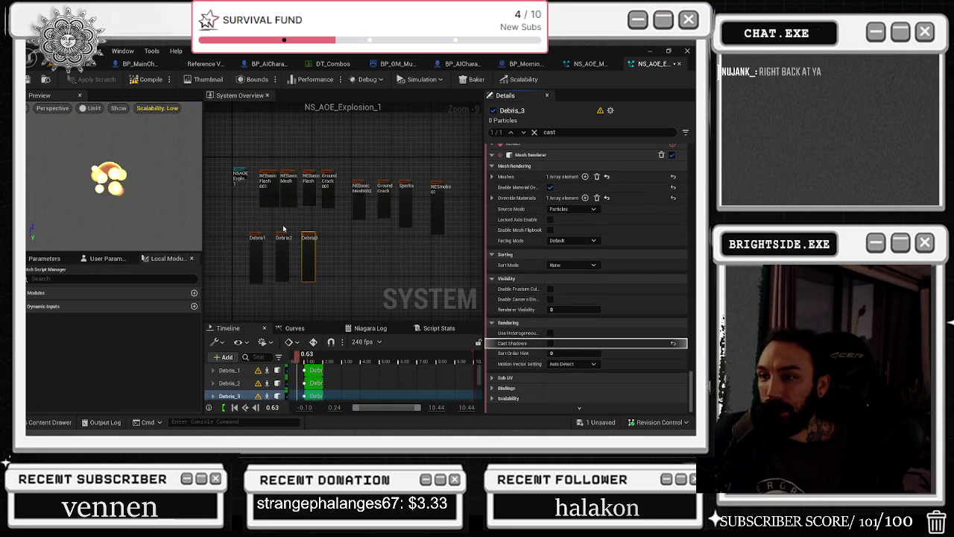
click(550, 343)
Turn off Cast Shadows on the Ground_Crack and NE_Smoke_01 emitters.
click(256, 257)
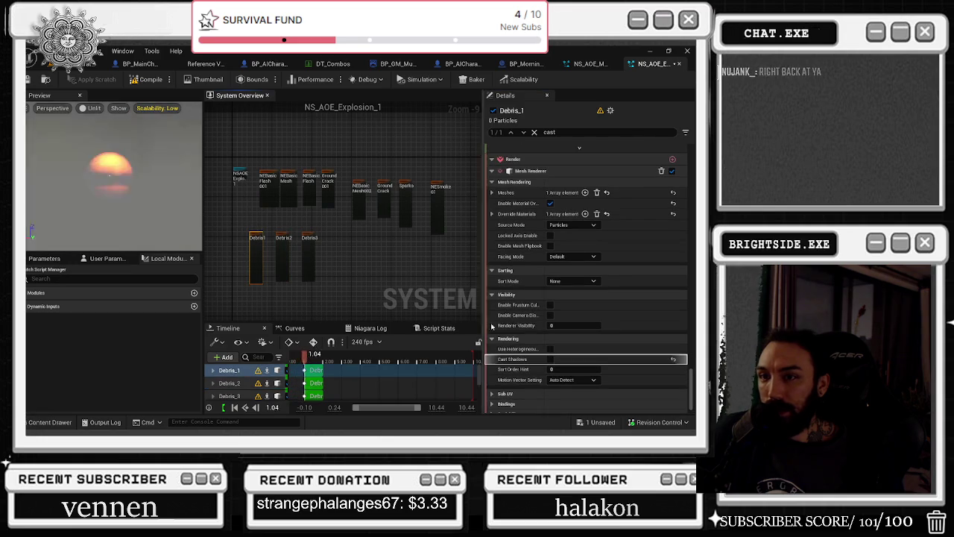
click(383, 186)
click(550, 344)
click(550, 343)
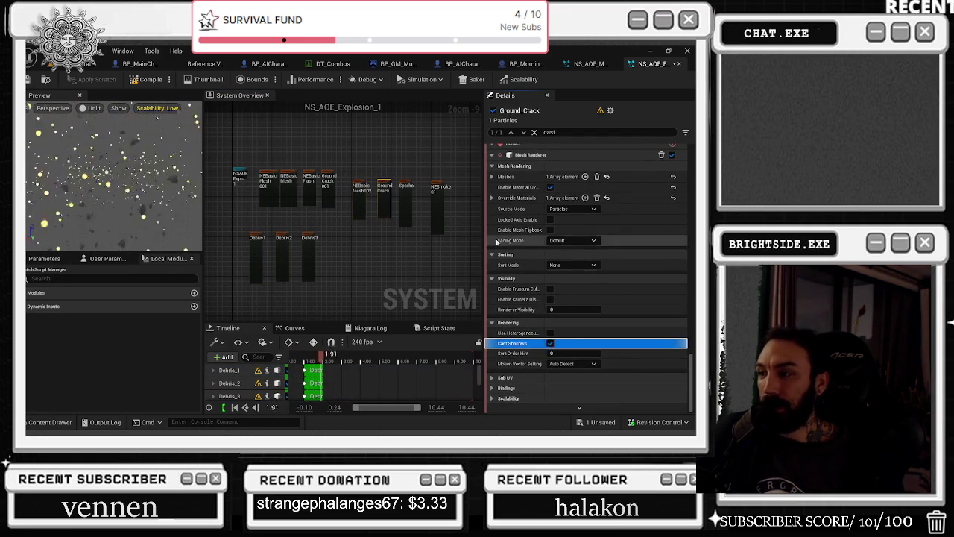
click(409, 190)
click(439, 205)
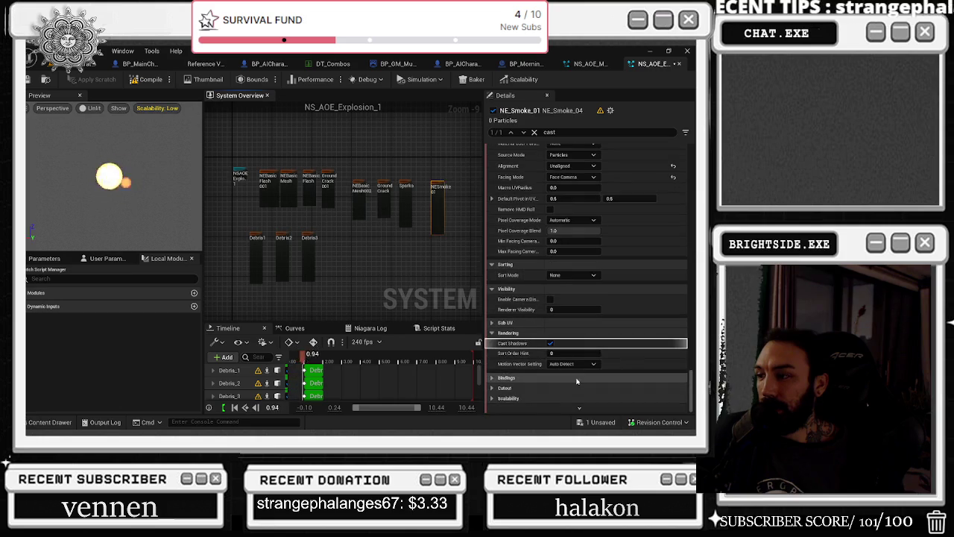
click(551, 343)
Compile and save NS_AOE_Explosion_1.
click(149, 79)
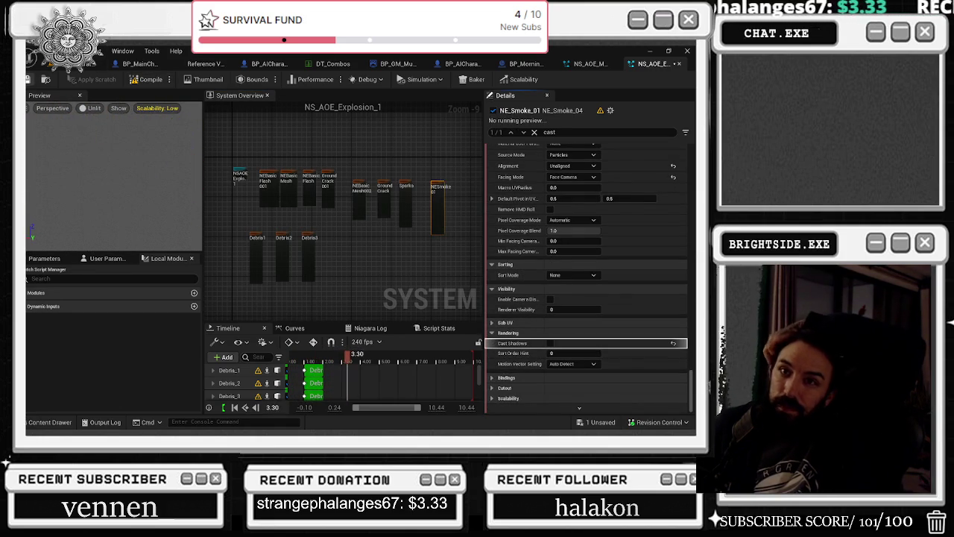
click(678, 64)
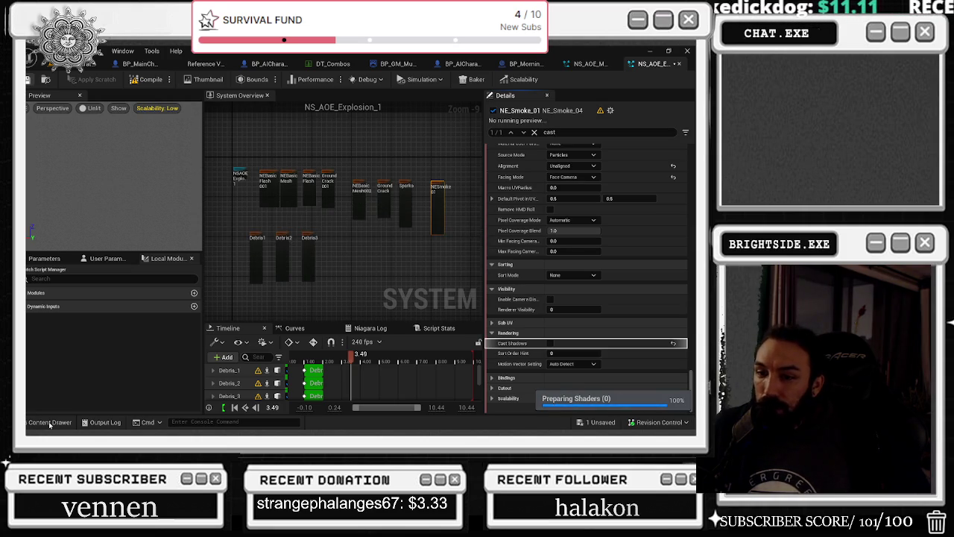
click(49, 423)
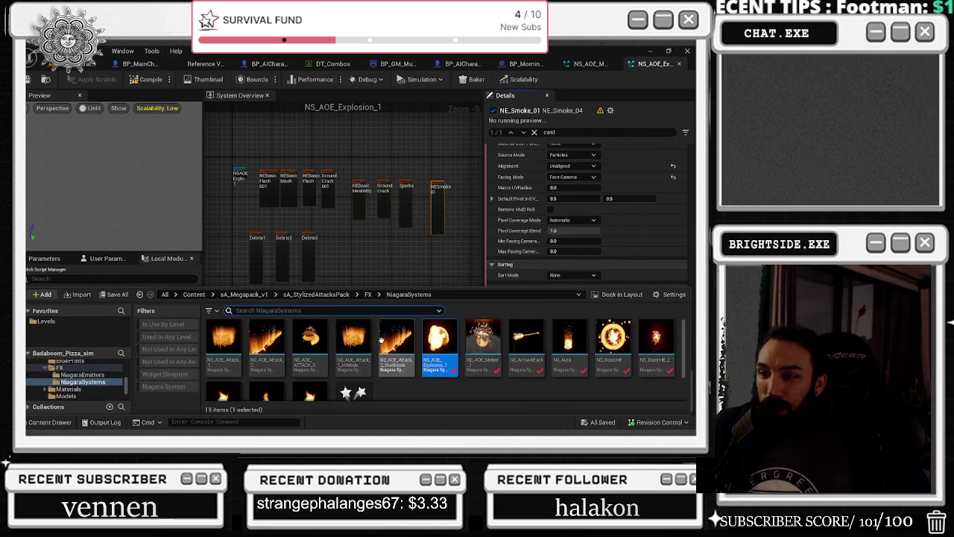
Open NS_AOE_ATTACK_3 and search its Details stack for 'shadow'.
double_click(313, 343)
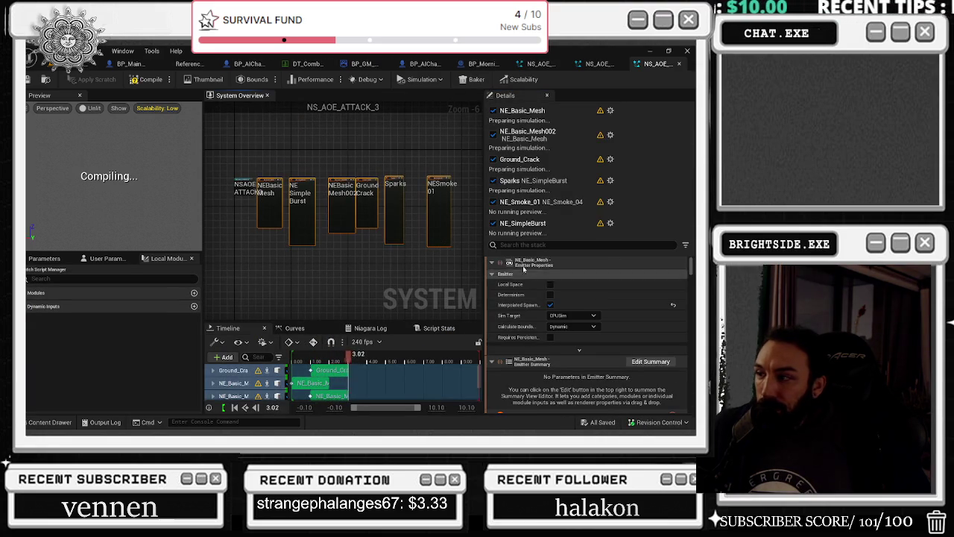
scroll(604, 328, down, 5)
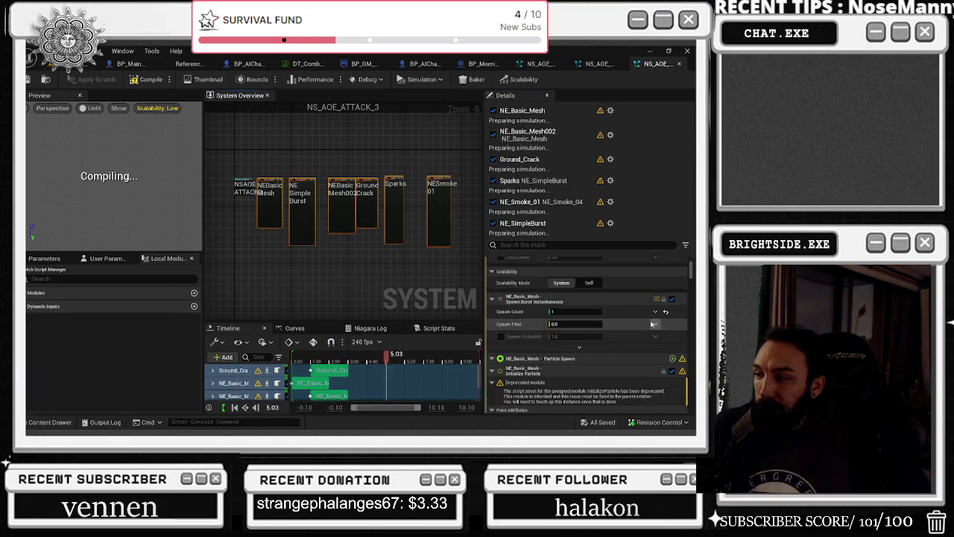
scroll(652, 326, down, 10)
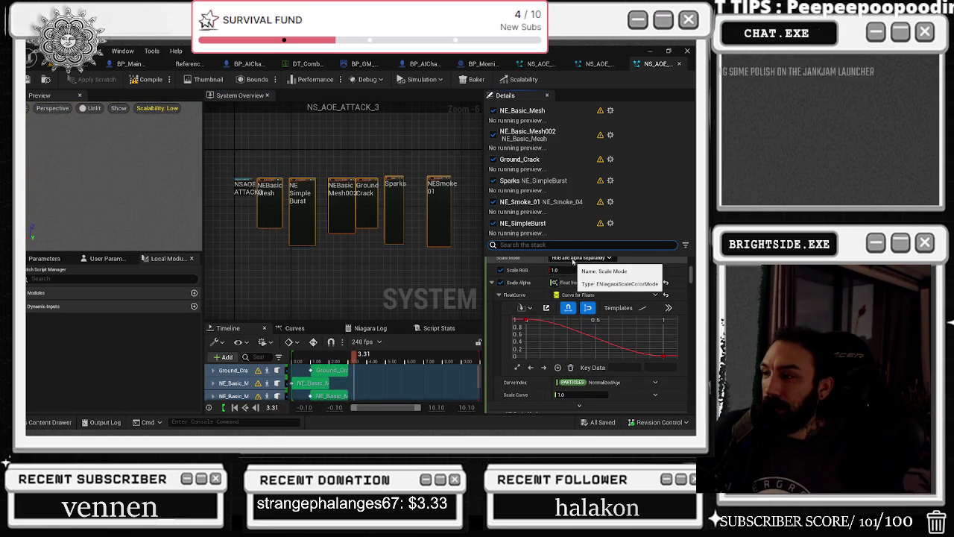
text(shadow)
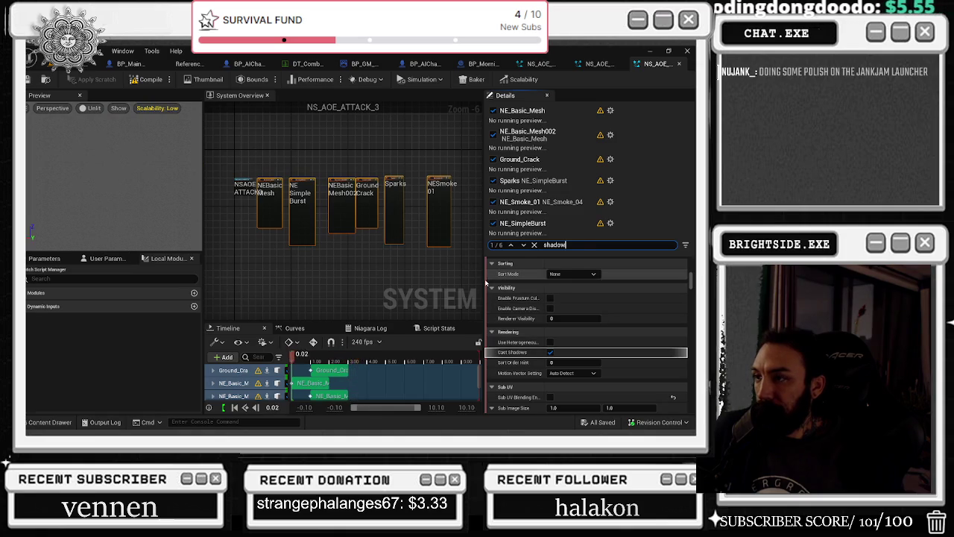
scroll(541, 341, down, 5)
scroll(589, 332, down, 5)
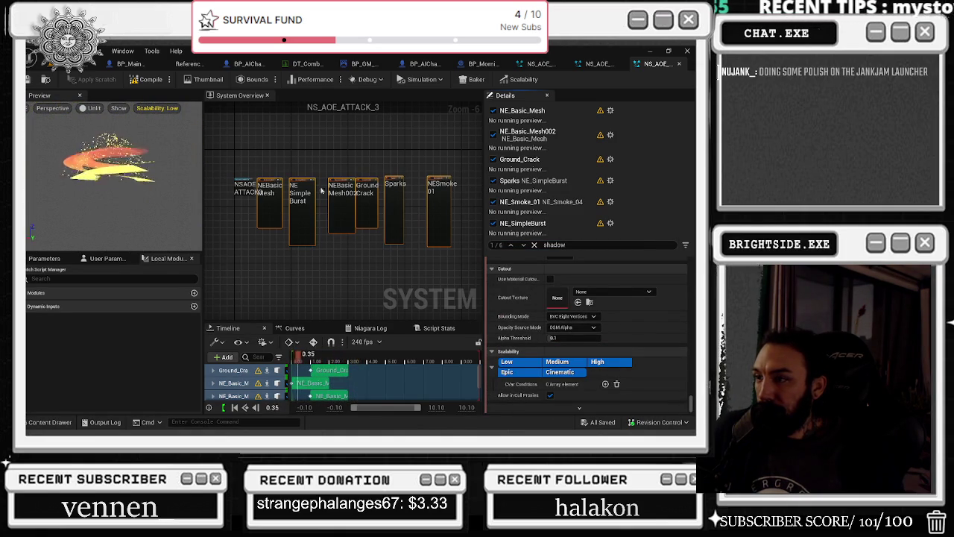
scroll(589, 332, up, 10)
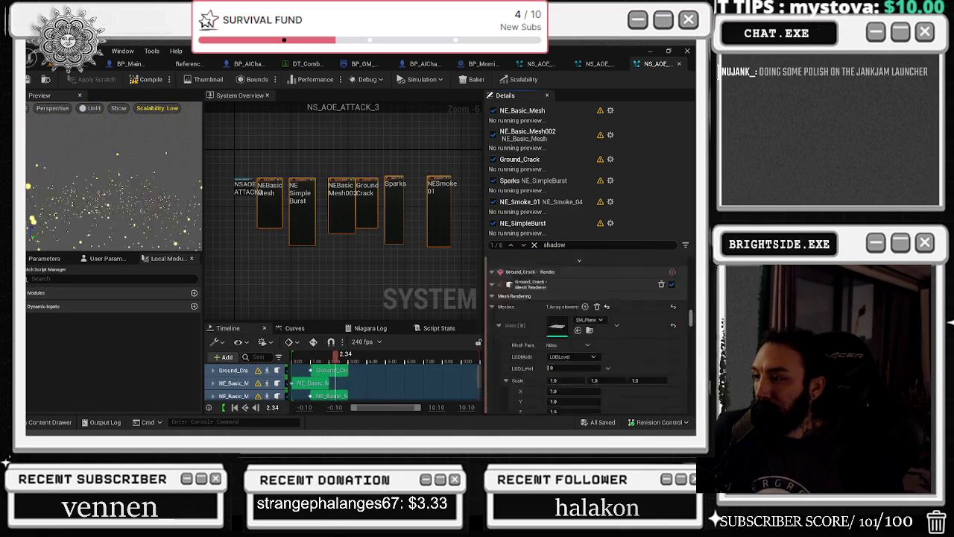
scroll(661, 328, down, 5)
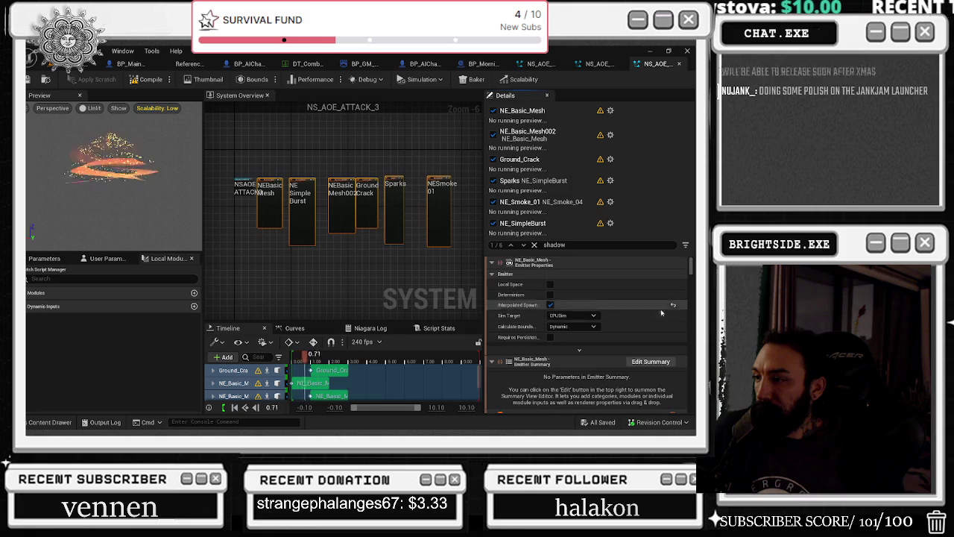
scroll(661, 328, down, 10)
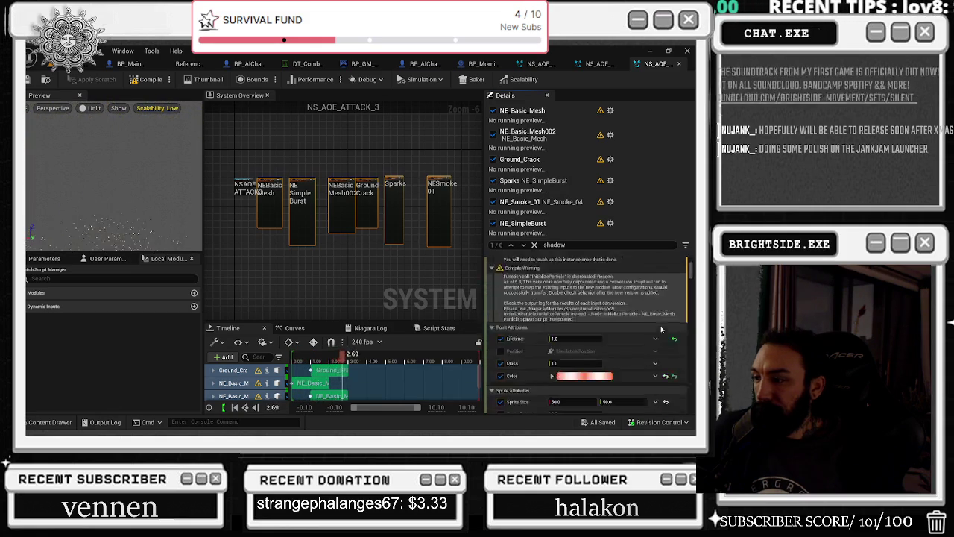
Raise the Scale Color curve's last key to about 0.7, then uncheck Cast Shadows via a 'cast s' search.
drag(662, 363, 661, 339)
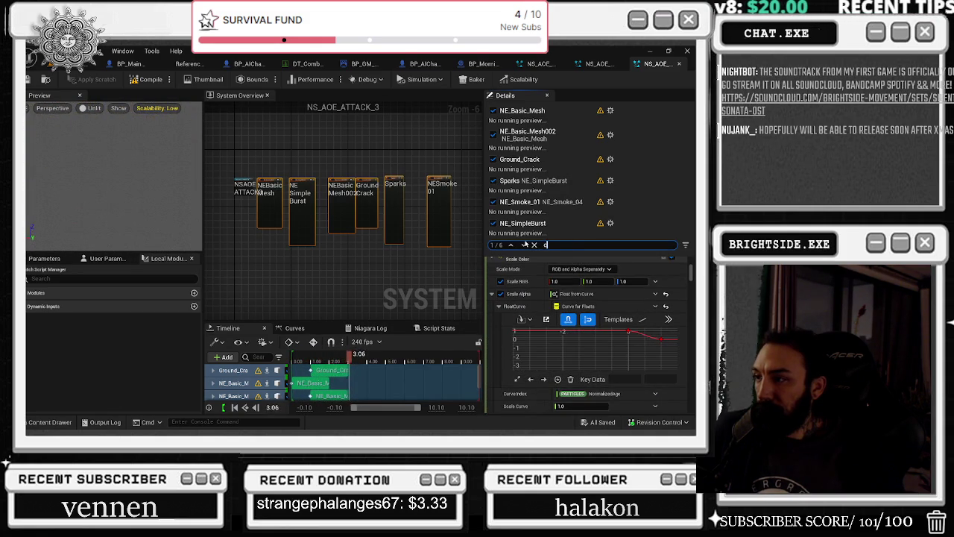
text(ast s)
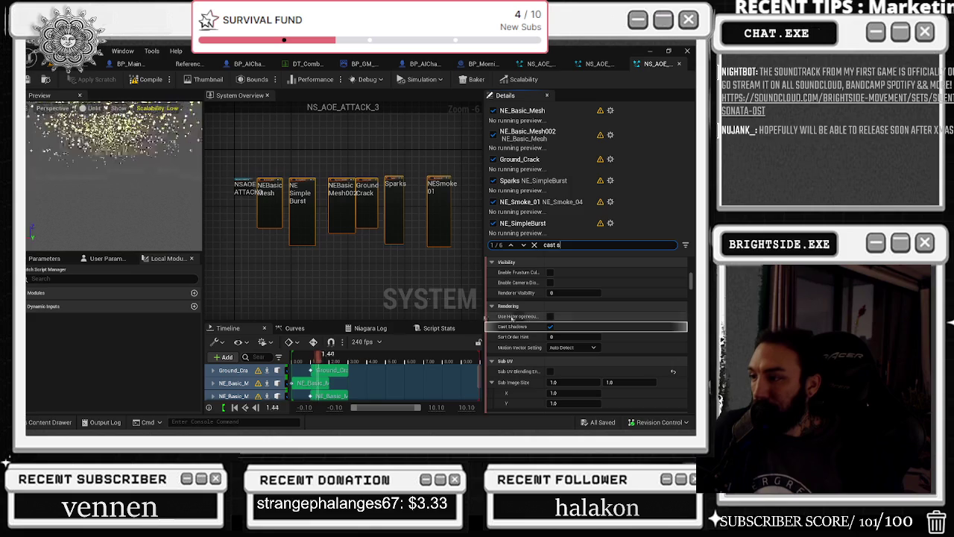
click(550, 326)
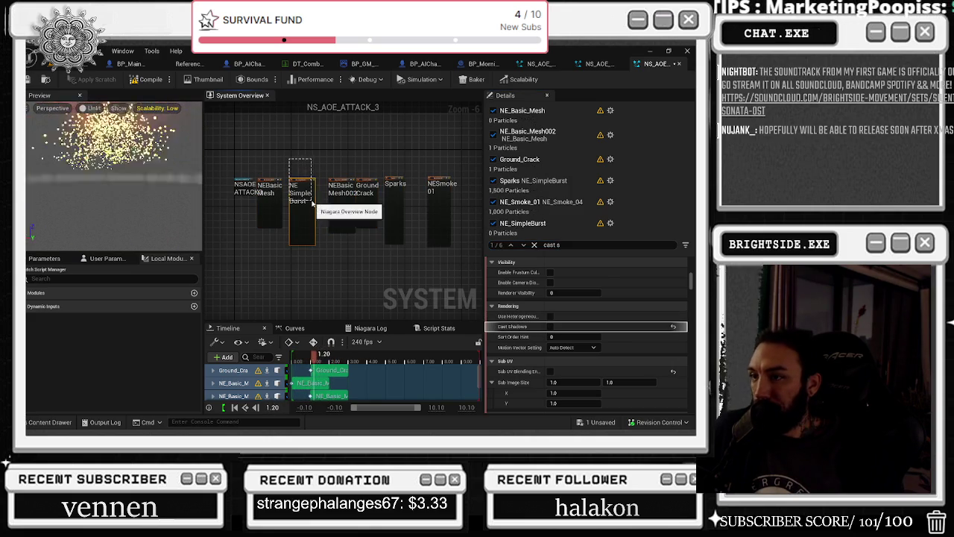
Check the shadow setting on NE_SimpleBurst, Ground_Crack, Sparks and NE_Smoke_01.
click(311, 202)
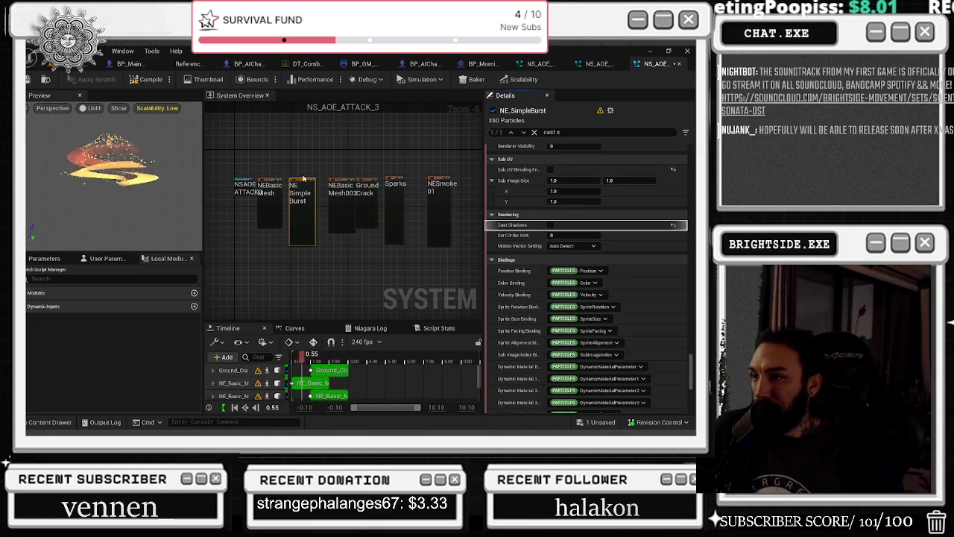
drag(340, 176, 417, 223)
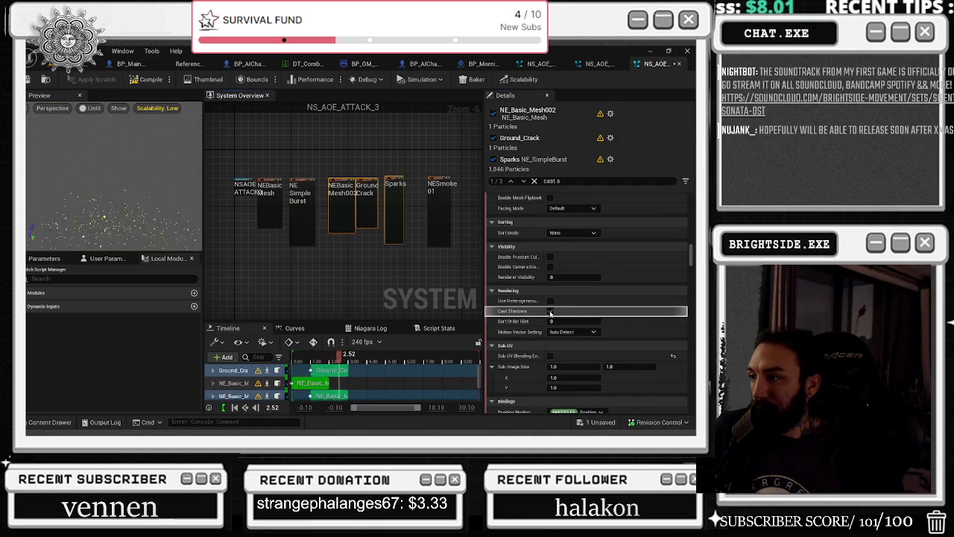
click(366, 195)
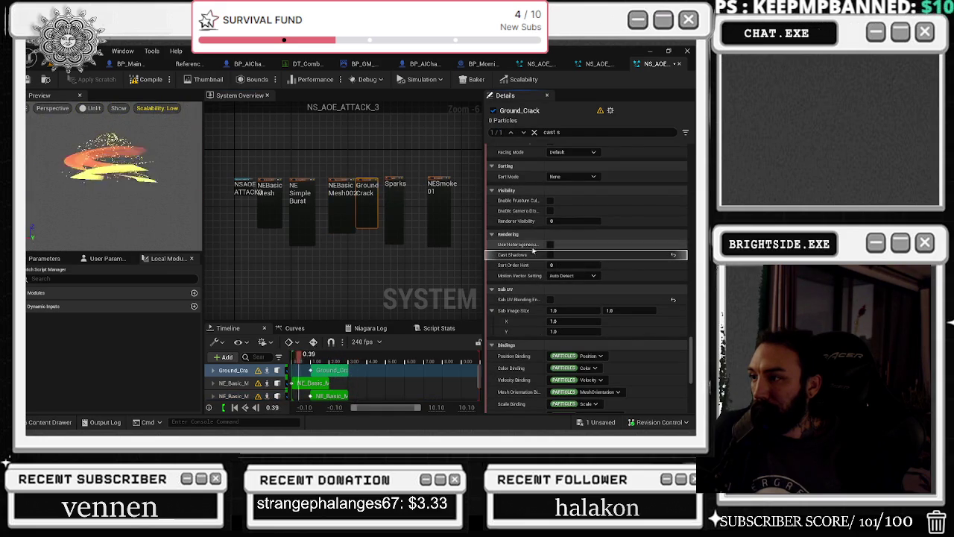
click(395, 207)
click(439, 213)
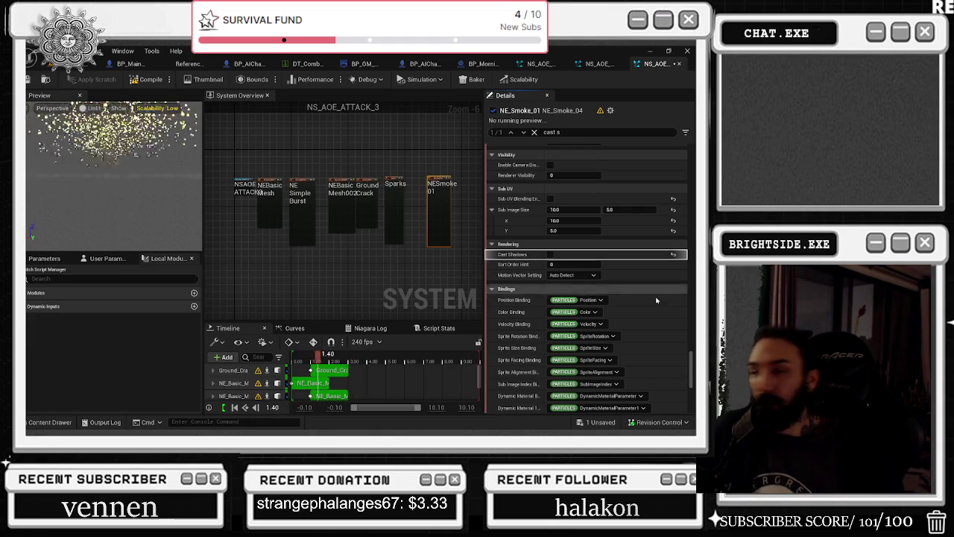
Inspect the NE_Basic_Mesh002, Sparks and NE_Smoke_01 emitter settings in the graph.
scroll(672, 312, down, 5)
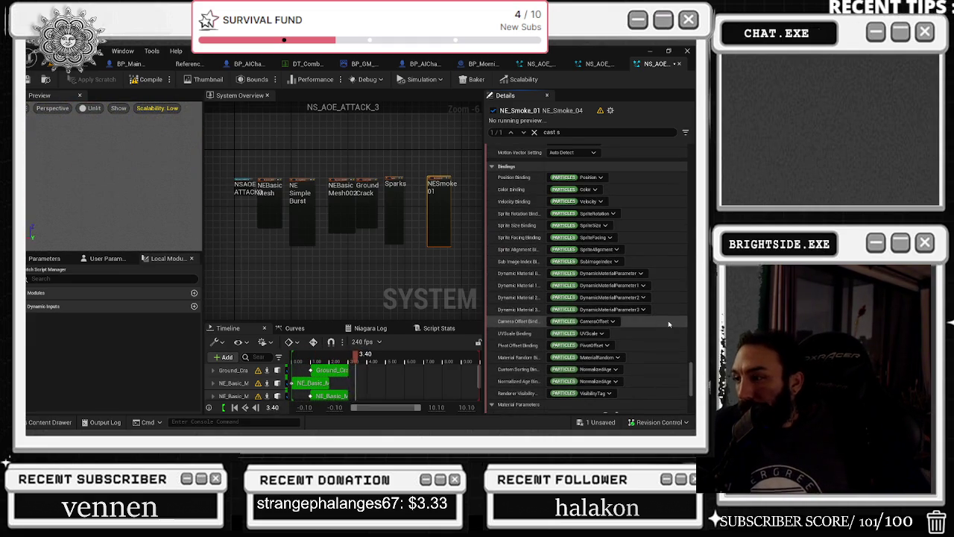
scroll(671, 311, down, 5)
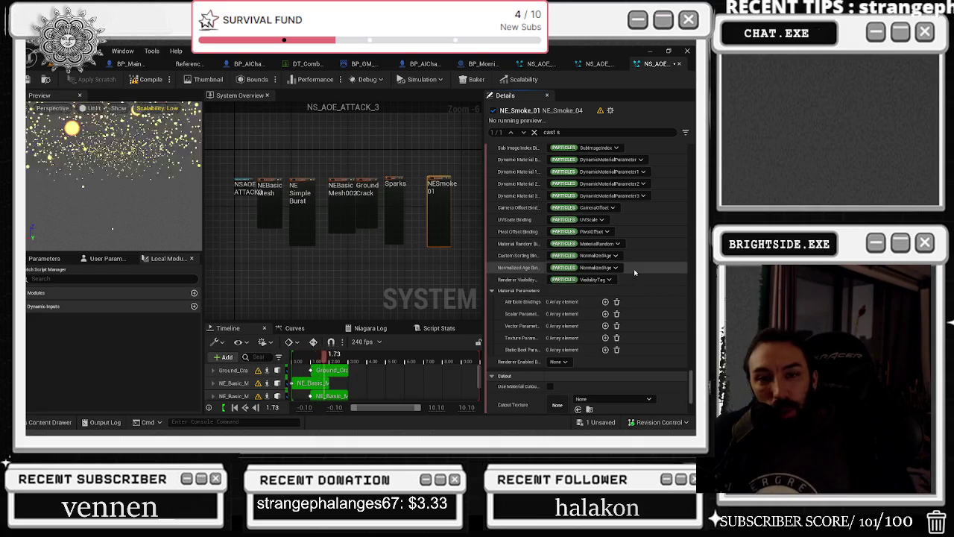
scroll(641, 291, down, 5)
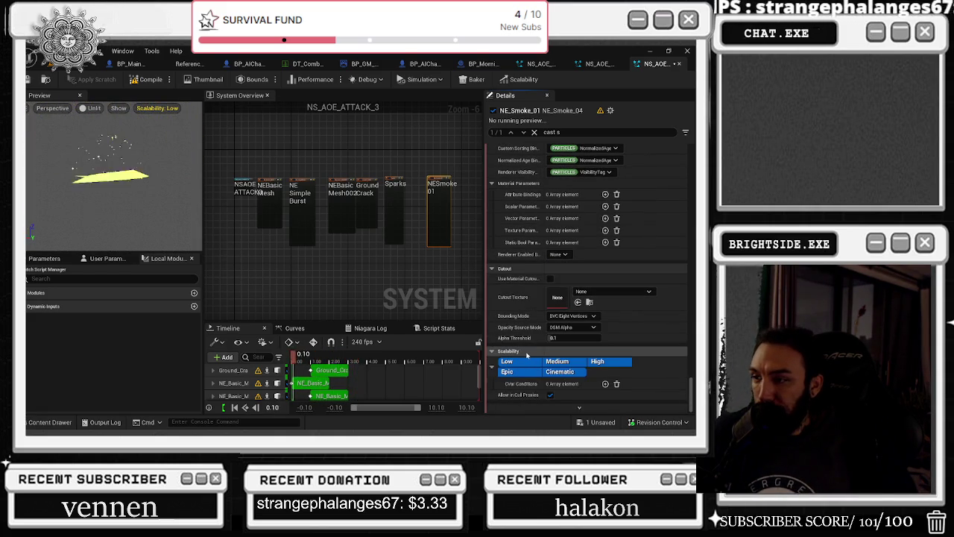
scroll(435, 204, up, 3)
scroll(434, 204, down, 2)
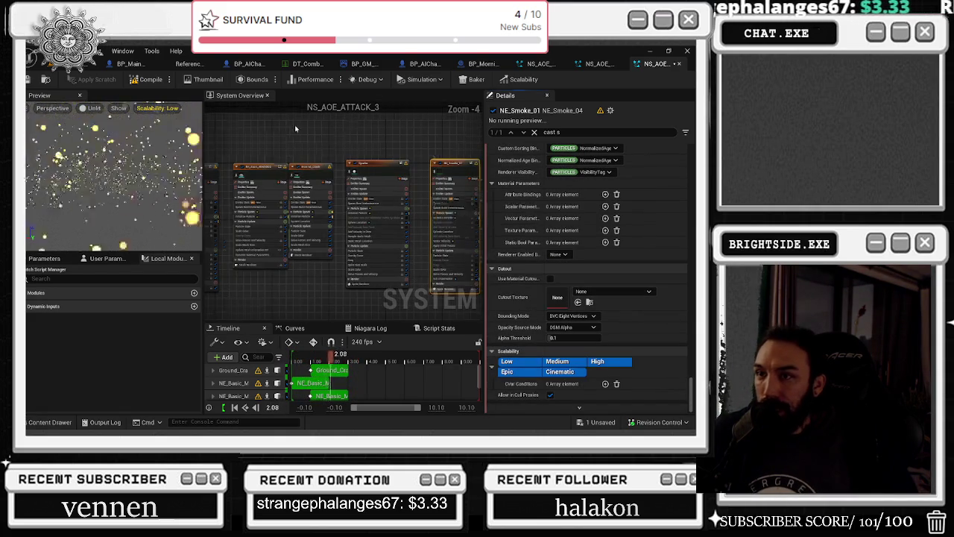
scroll(279, 191, up, 2)
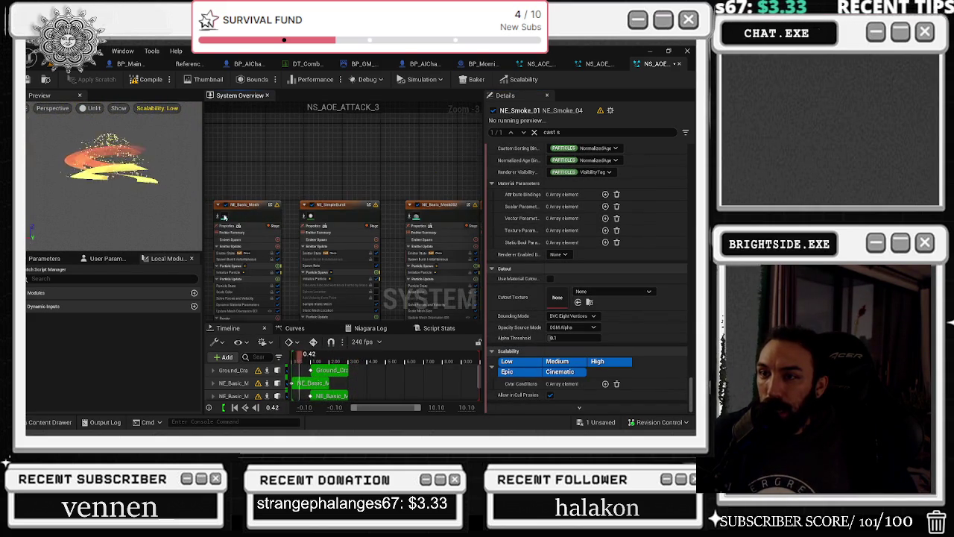
scroll(224, 217, up, 1)
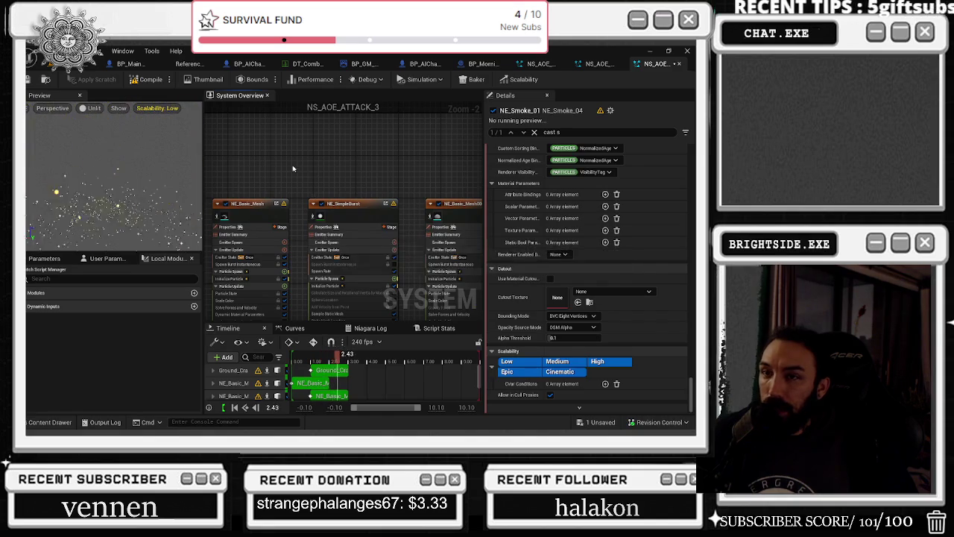
drag(293, 168, 324, 160)
scroll(255, 210, up, 2)
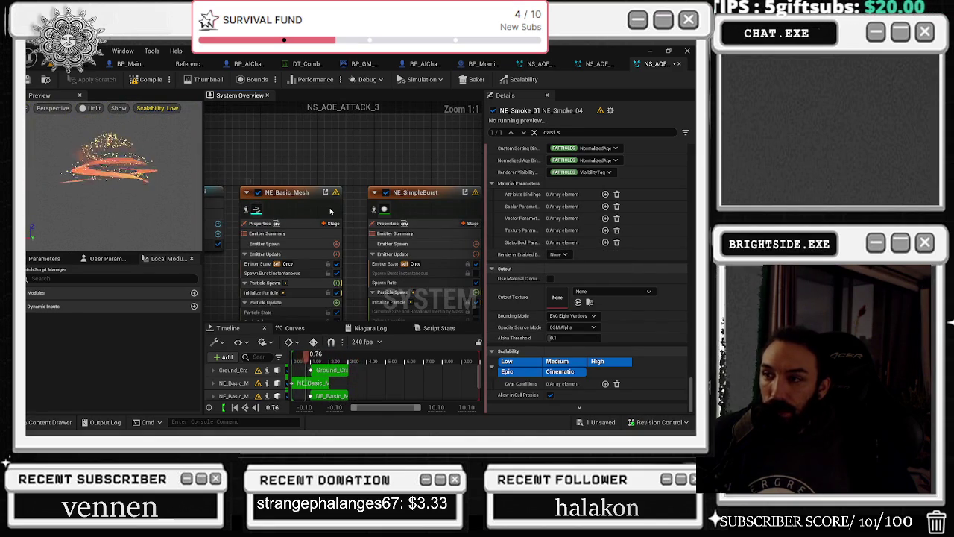
scroll(330, 211, down, 1)
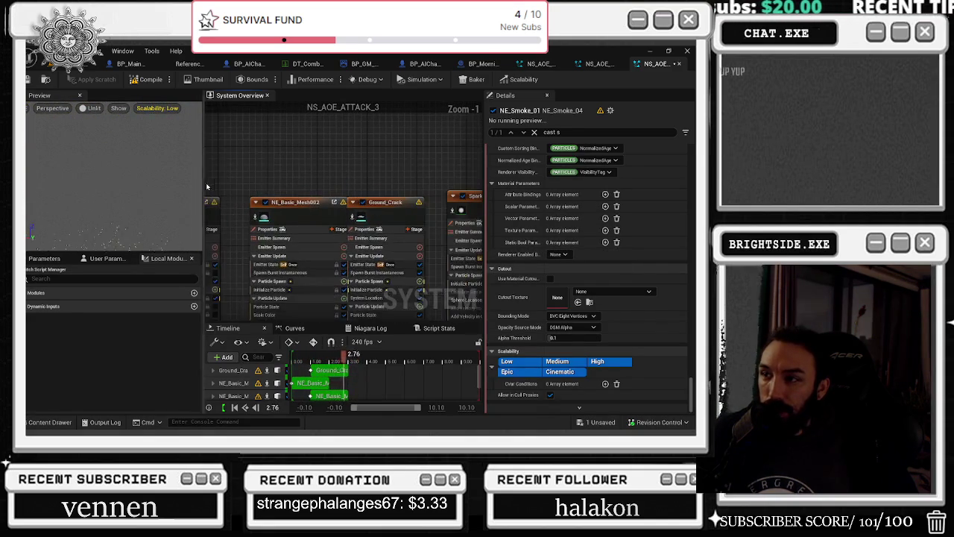
click(296, 216)
drag(323, 177, 219, 194)
click(368, 214)
mouse_move(369, 215)
mouse_down()
mouse_move(277, 196)
mouse_move(274, 180)
mouse_up()
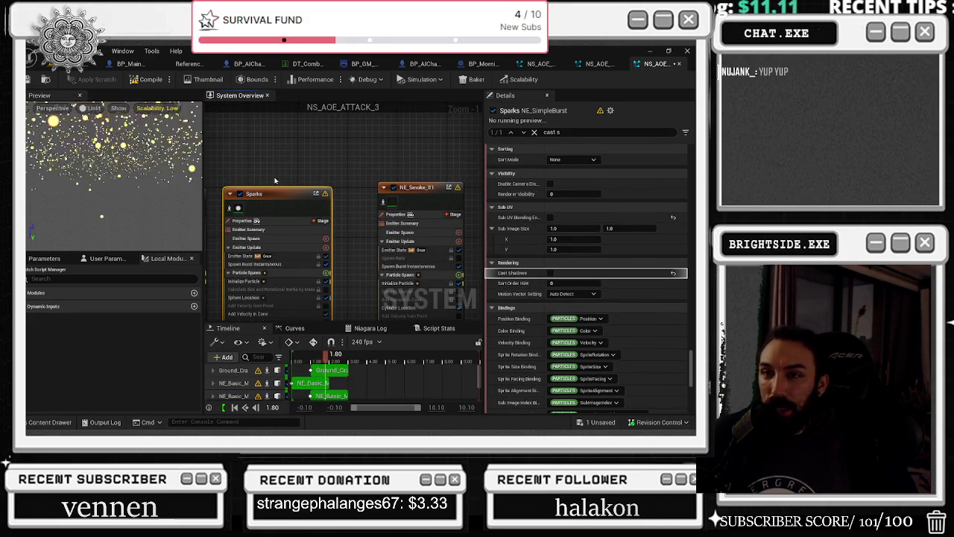
drag(437, 198, 424, 204)
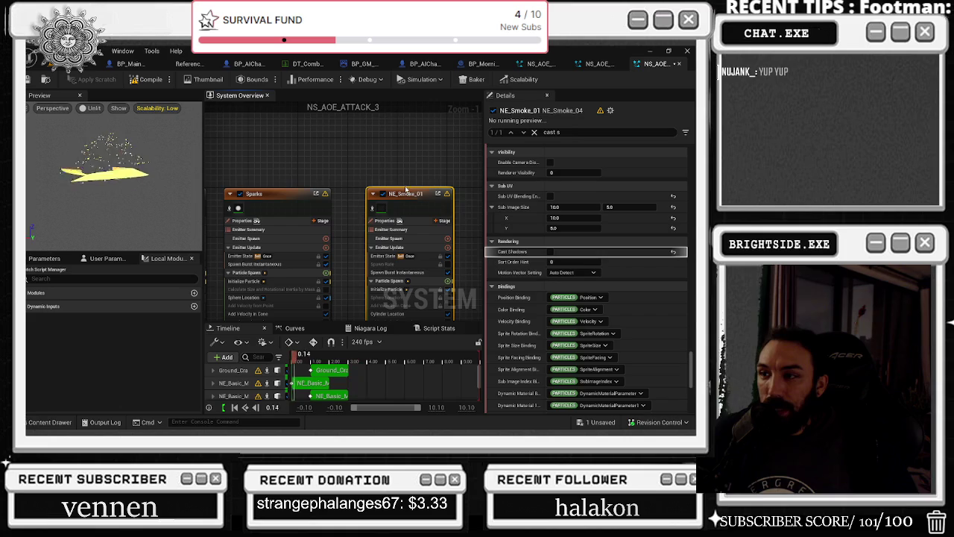
Recheck the Sparks emitter and the Epic platform list, then close the effect editor.
scroll(691, 363, down, 10)
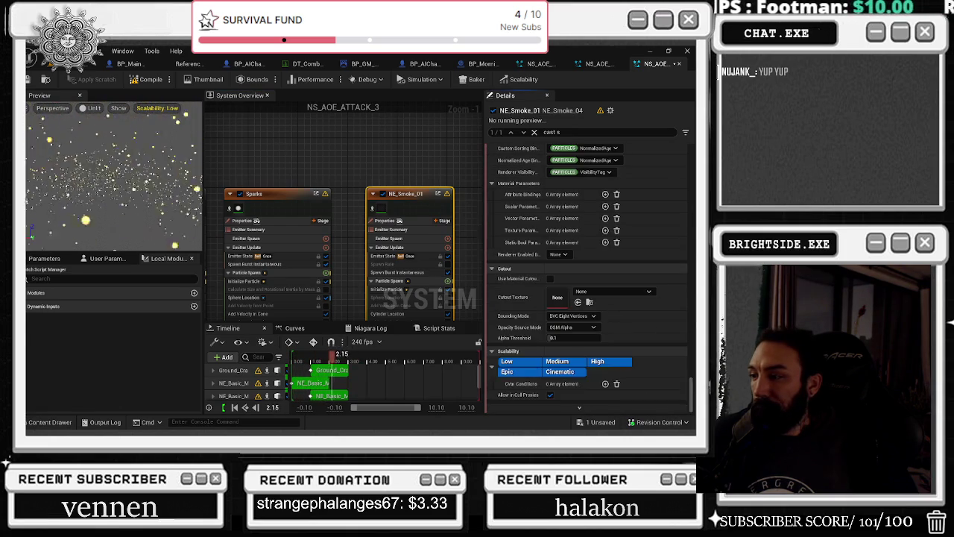
mouse_move(449, 165)
mouse_down()
mouse_move(397, 174)
mouse_move(478, 110)
mouse_move(435, 48)
mouse_move(429, 19)
mouse_move(437, 120)
mouse_up()
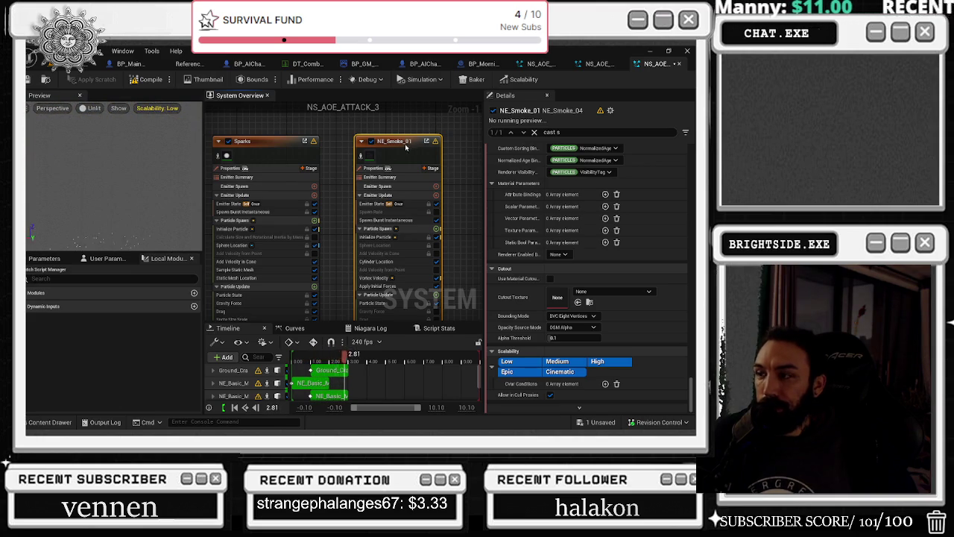
scroll(581, 313, up, 5)
drag(240, 141, 348, 171)
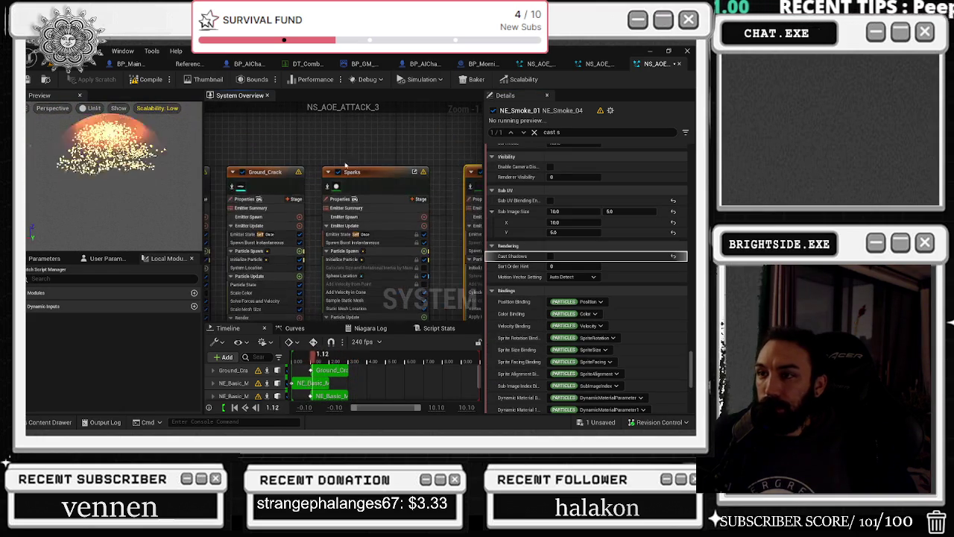
click(348, 171)
scroll(540, 365, down, 3)
scroll(541, 365, down, 5)
click(540, 372)
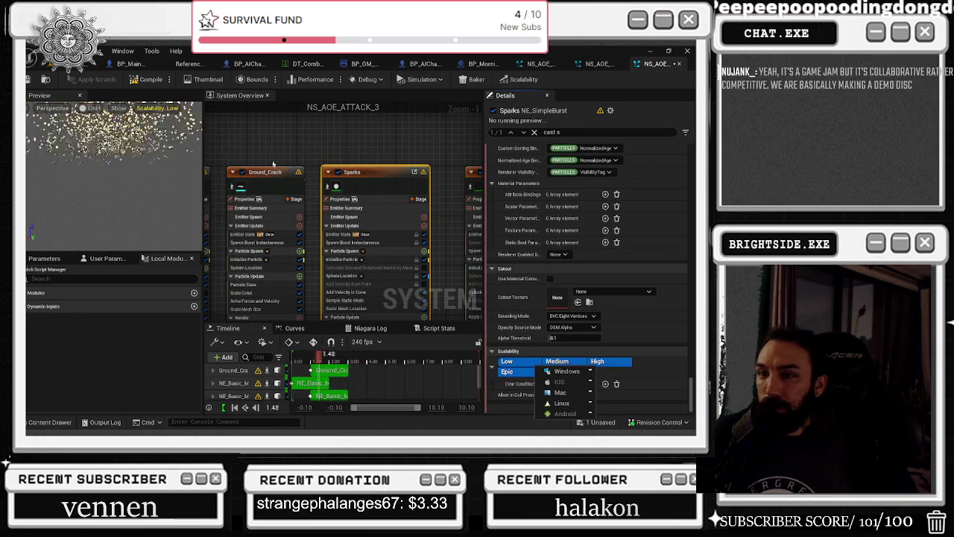
click(566, 371)
mouse_move(291, 145)
mouse_down()
mouse_move(386, 172)
mouse_move(591, 152)
mouse_up()
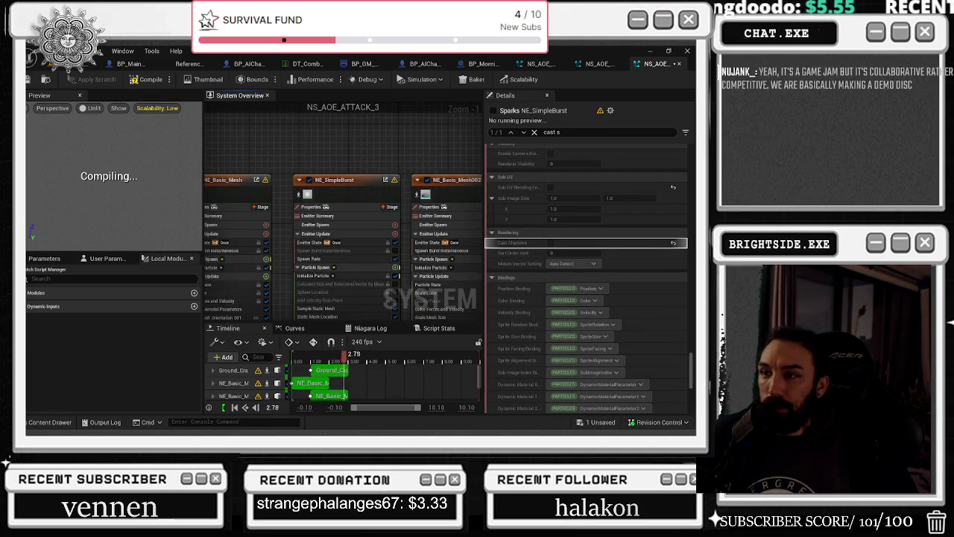
drag(438, 162, 418, 162)
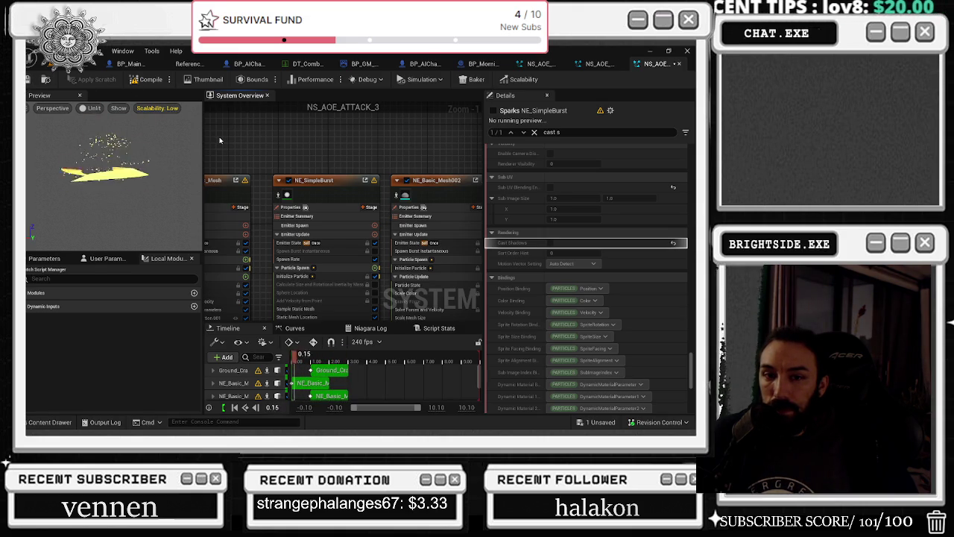
mouse_move(236, 158)
mouse_down()
mouse_move(274, 147)
mouse_move(272, 124)
mouse_up()
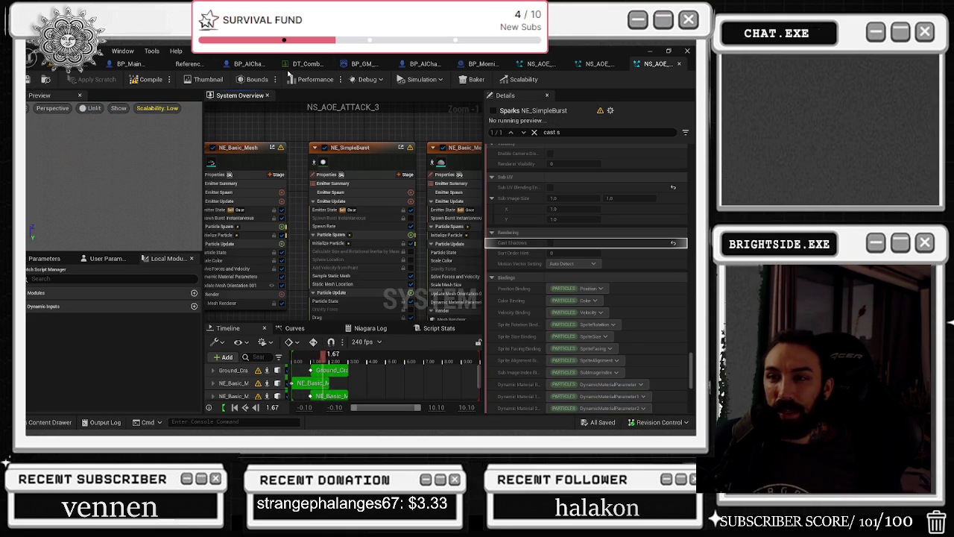
drag(296, 132, 404, 154)
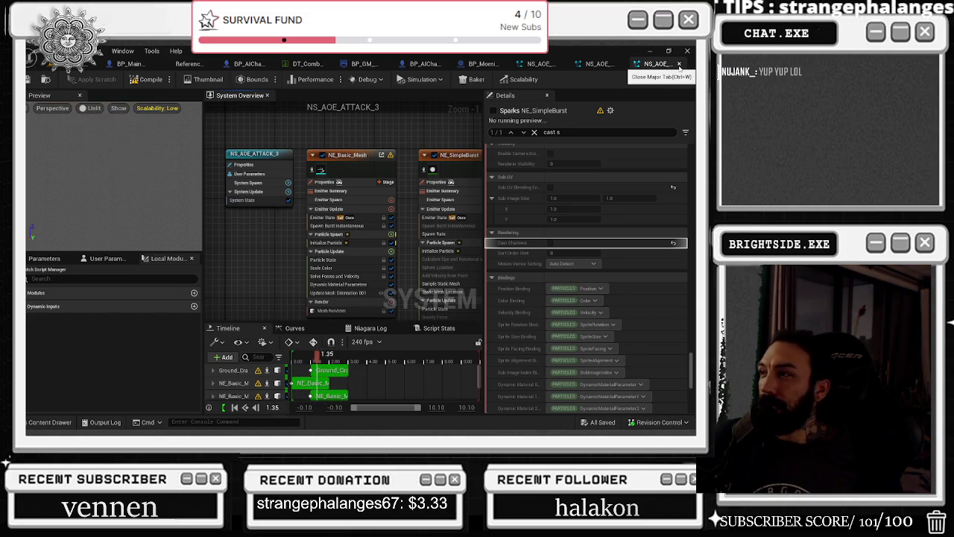
click(678, 65)
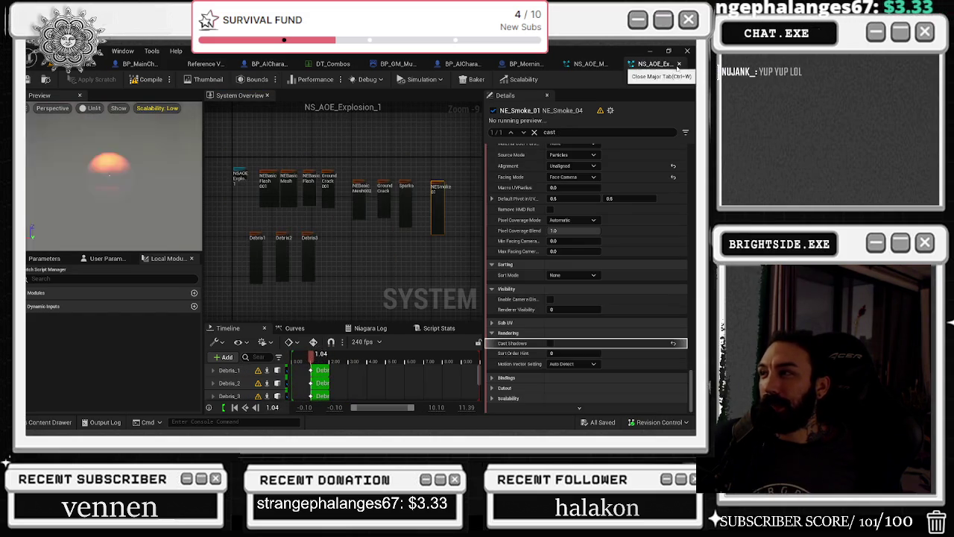
Return to the level, browse the FX and top-level folders, and save the Demonstration map.
click(90, 64)
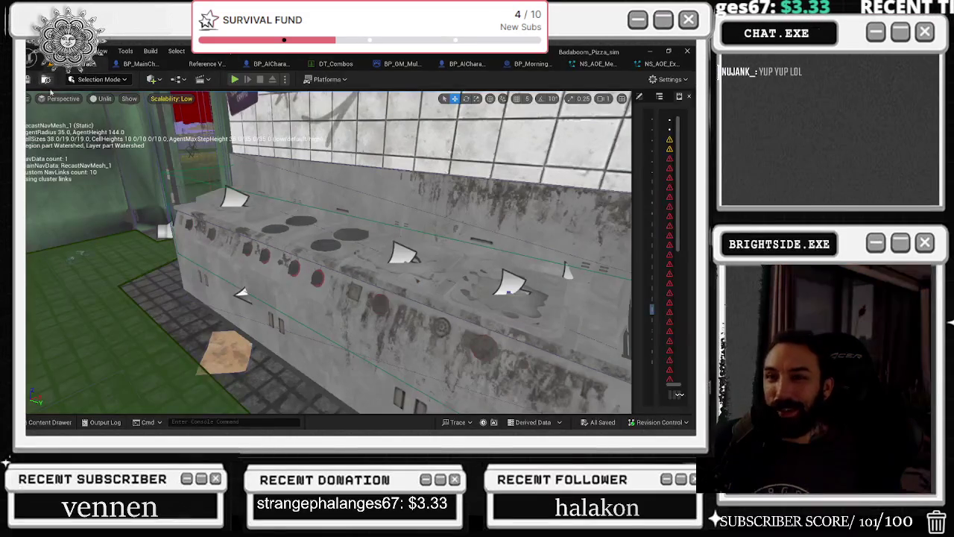
click(54, 423)
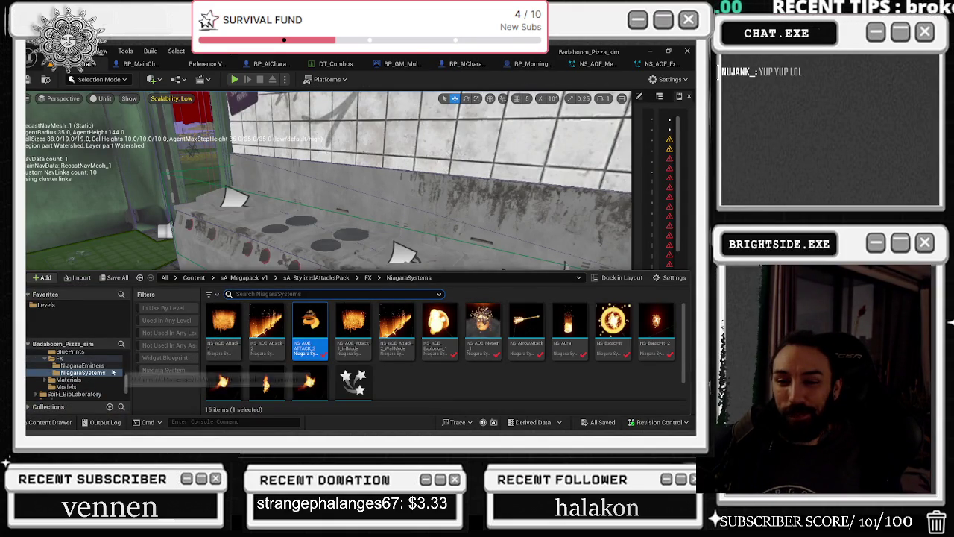
click(83, 365)
click(82, 359)
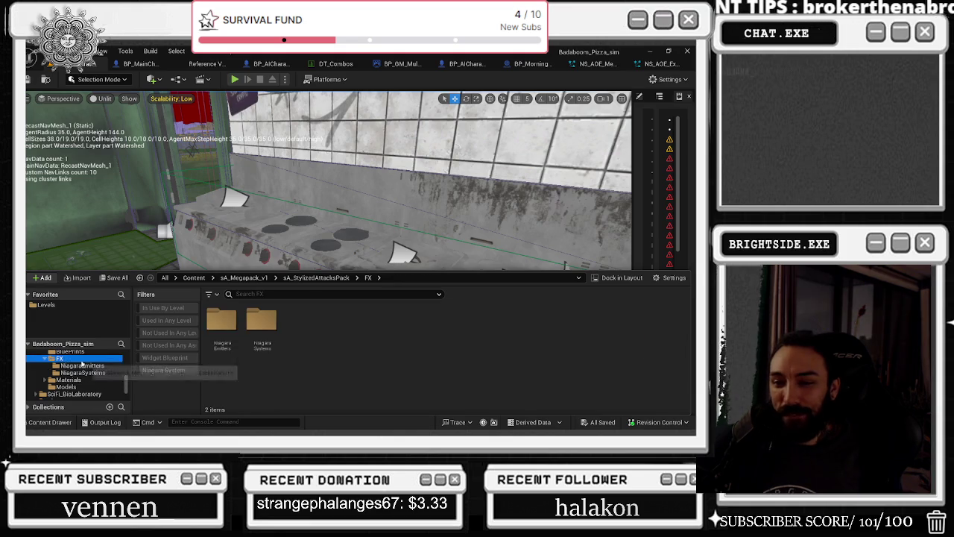
drag(126, 380, 126, 356)
click(55, 355)
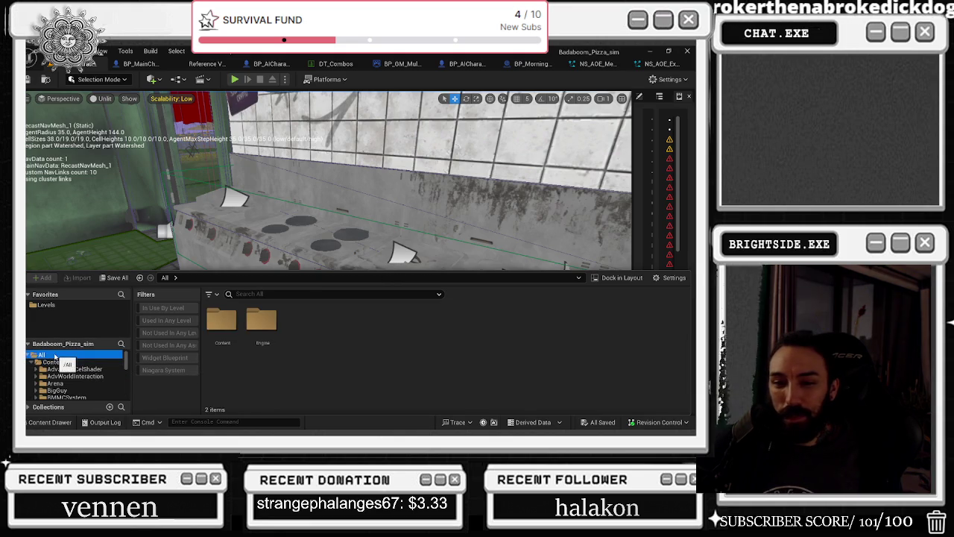
key(ctrl+s)
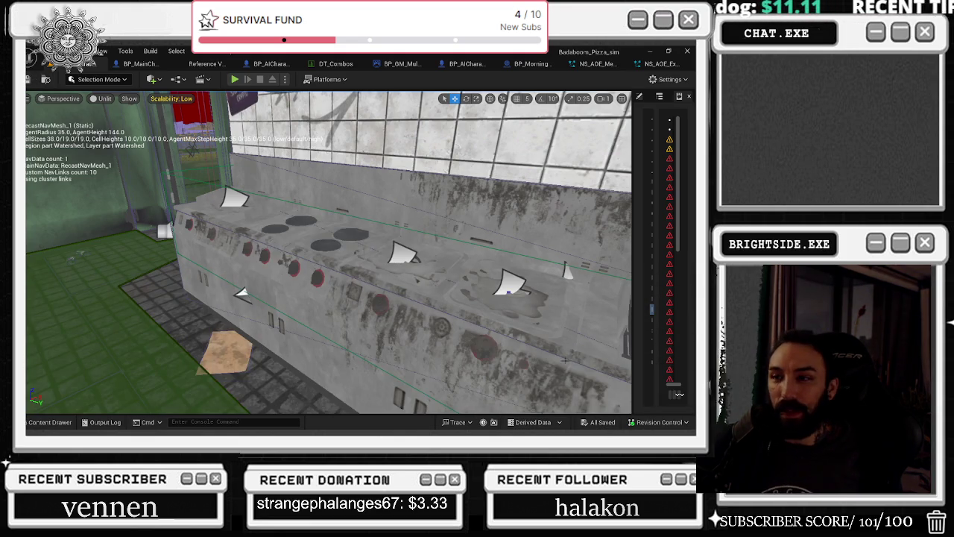
click(139, 64)
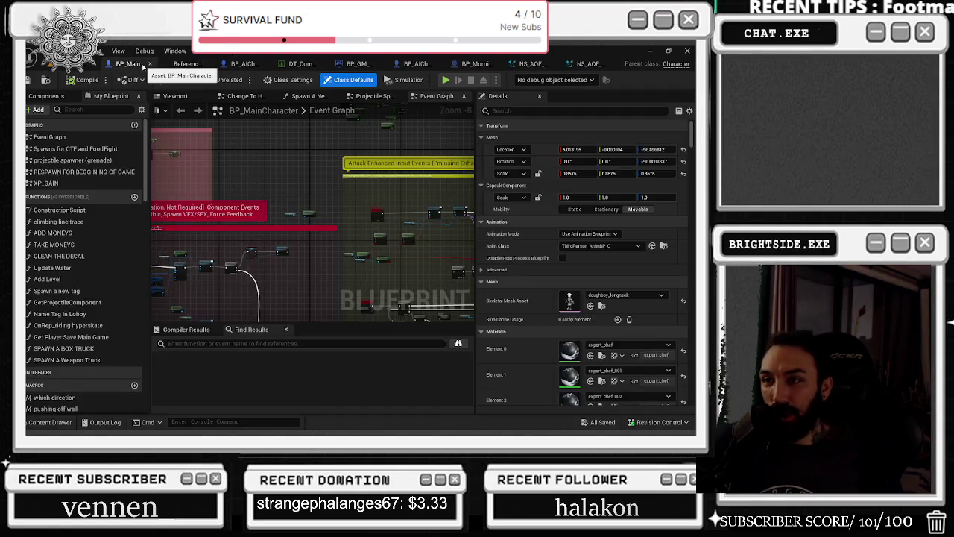
Close the Reference Viewer and look through the vending machine AI, DT_Combos and game mode tabs.
click(205, 64)
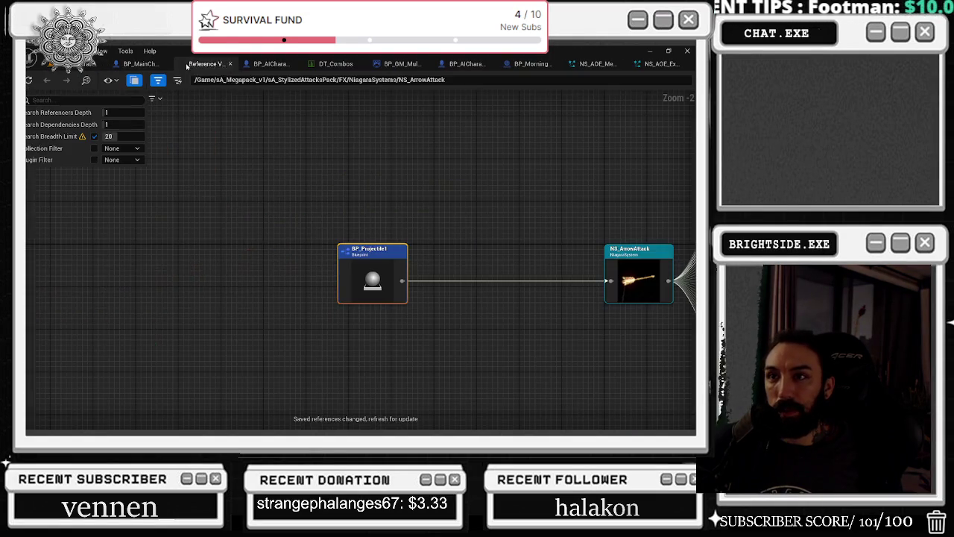
click(229, 65)
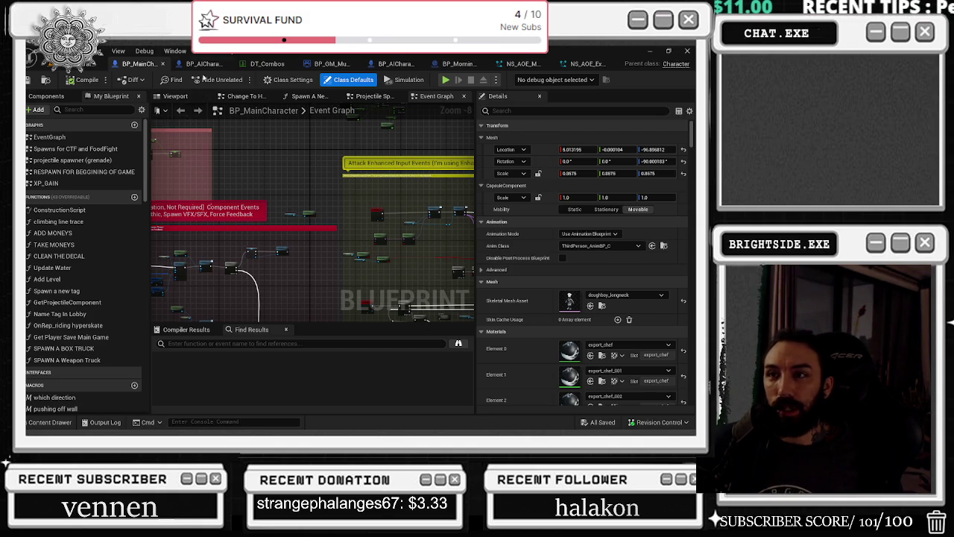
click(203, 63)
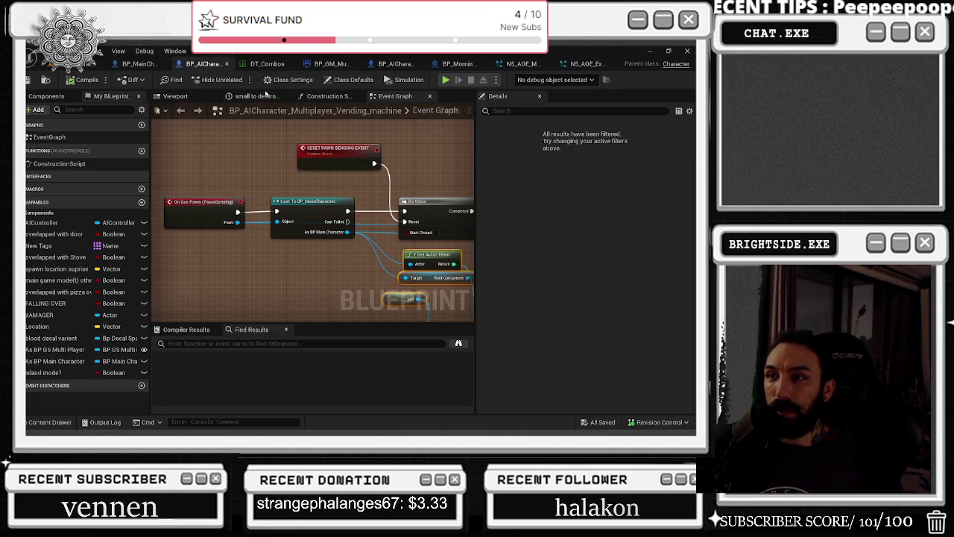
click(278, 64)
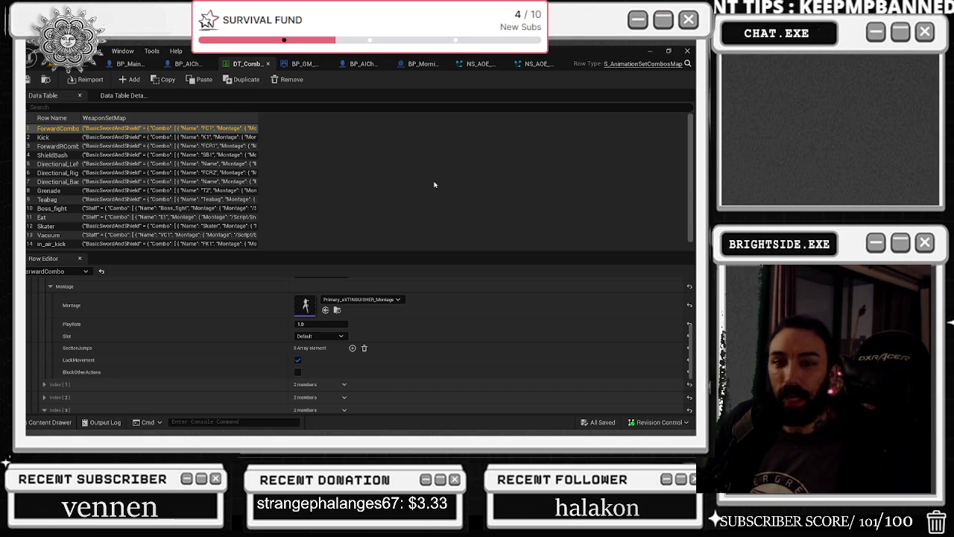
scroll(293, 284, up, 3)
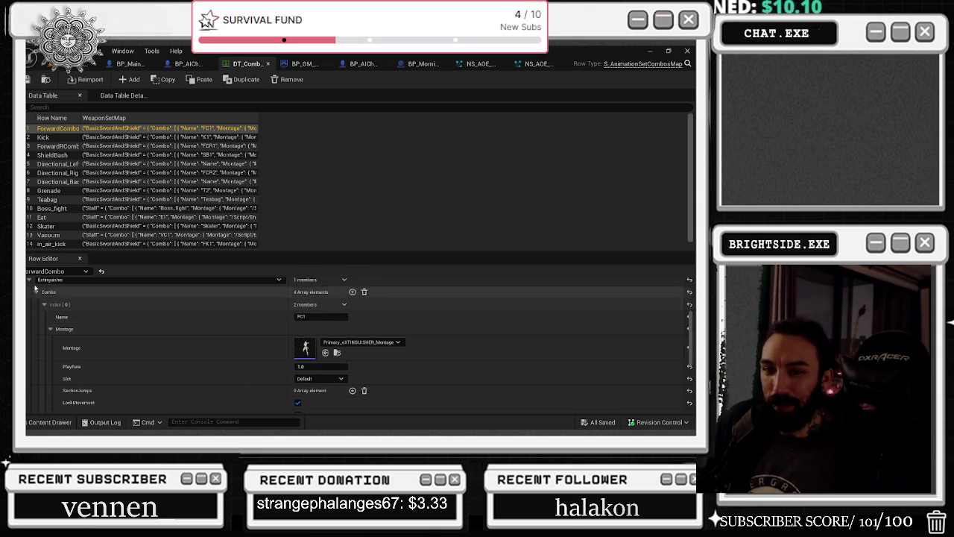
click(305, 65)
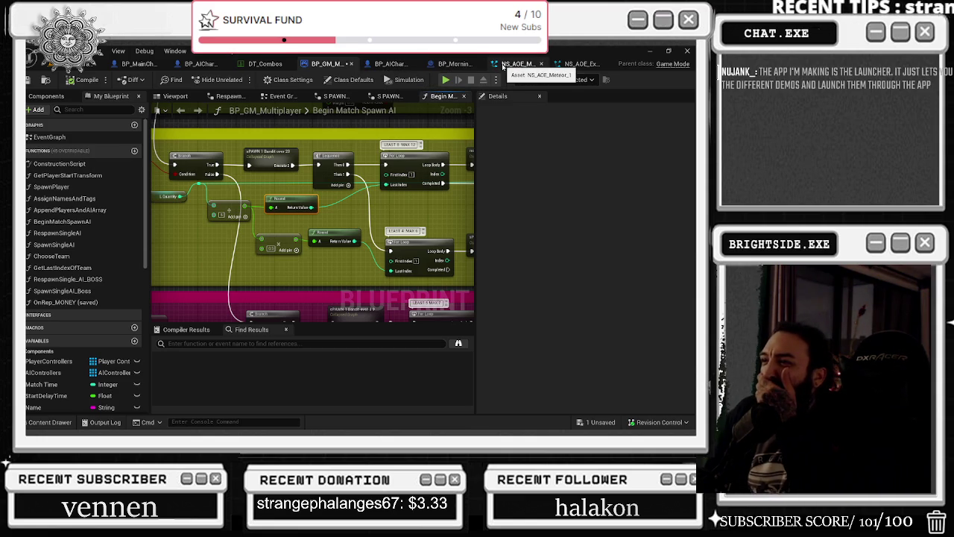
Save and close NS_AOE_Explosion_1, returning to the pizza shop level.
click(580, 63)
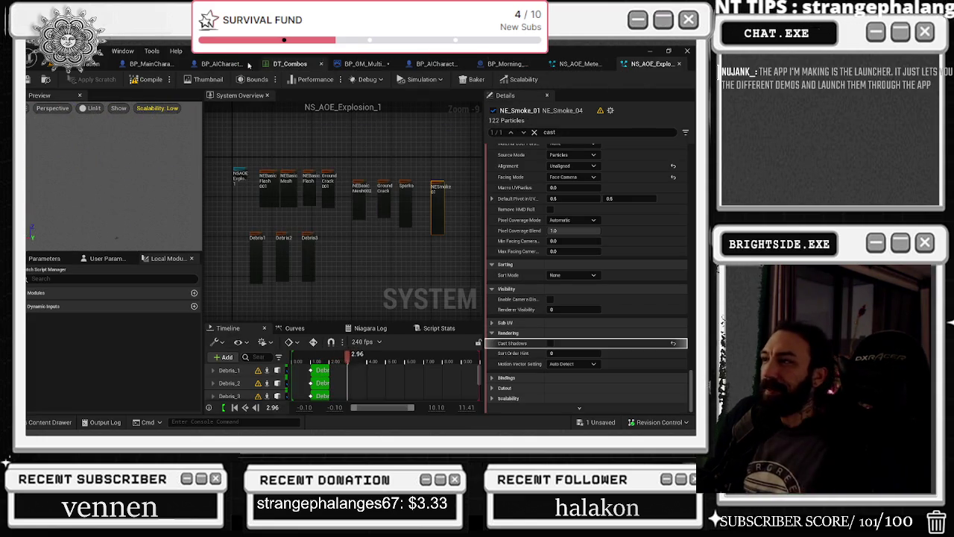
key(ctrl+s)
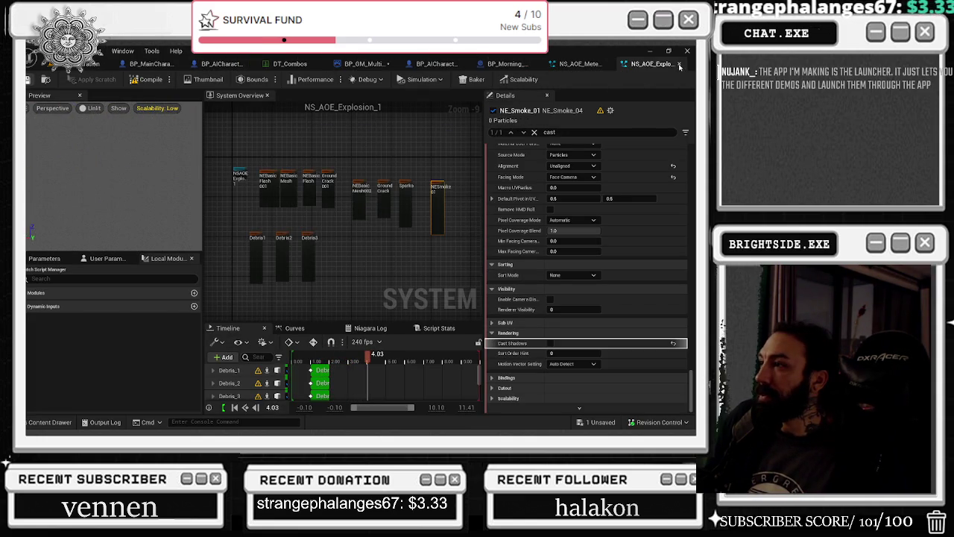
click(679, 64)
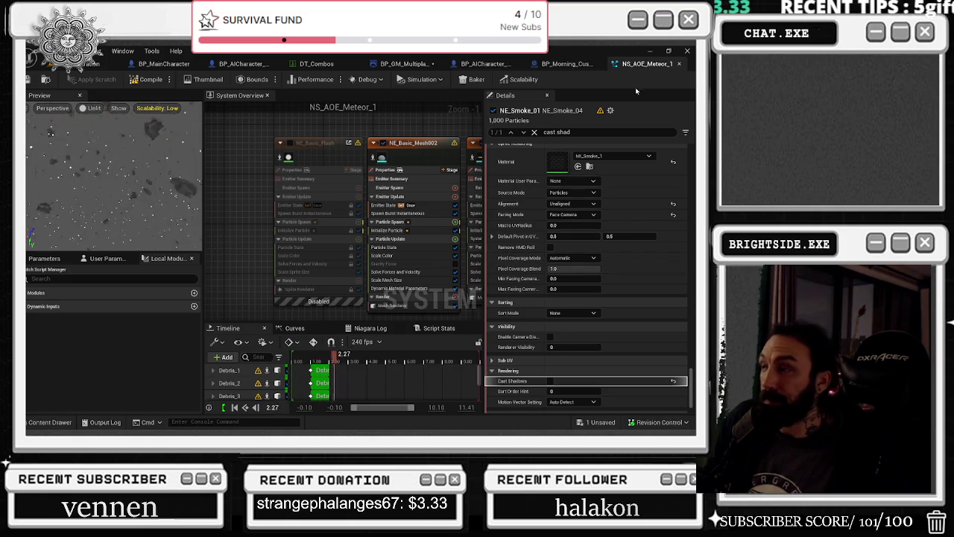
click(71, 65)
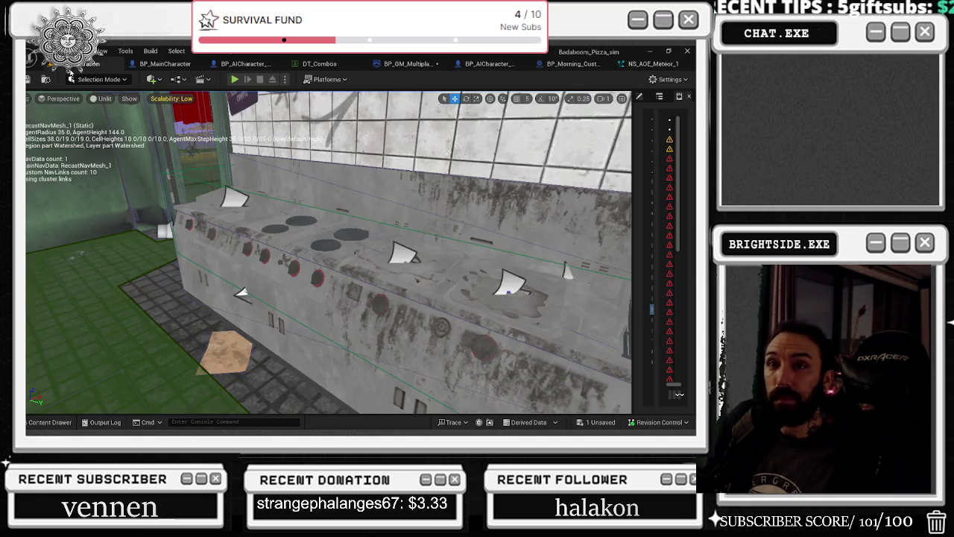
Play the kitchen level, glance at the pause menu's Options, interact with E, then stop playing.
click(234, 79)
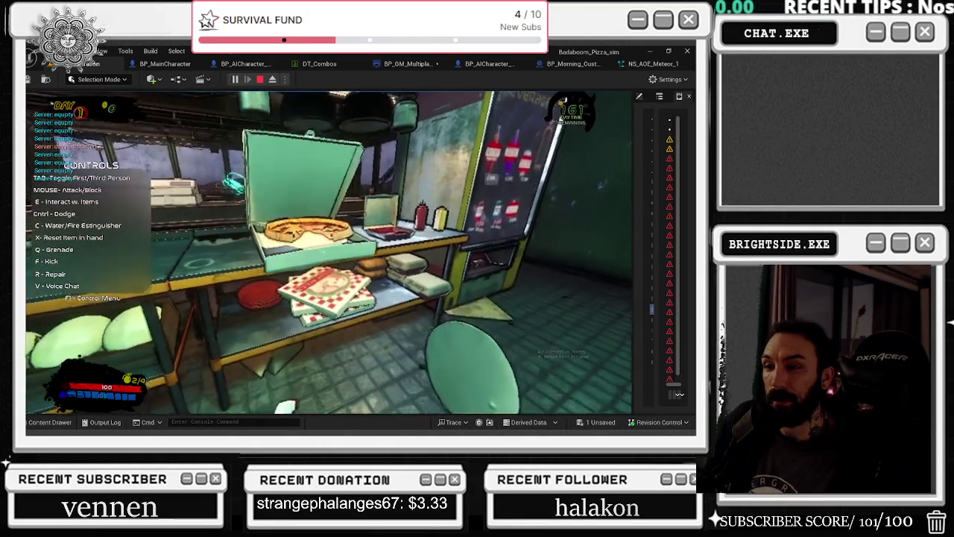
key(Escape)
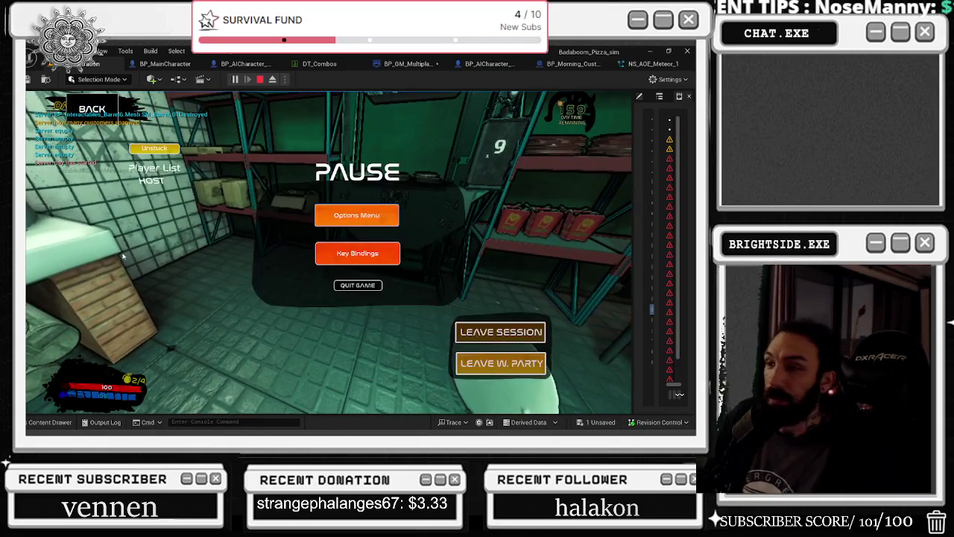
click(375, 213)
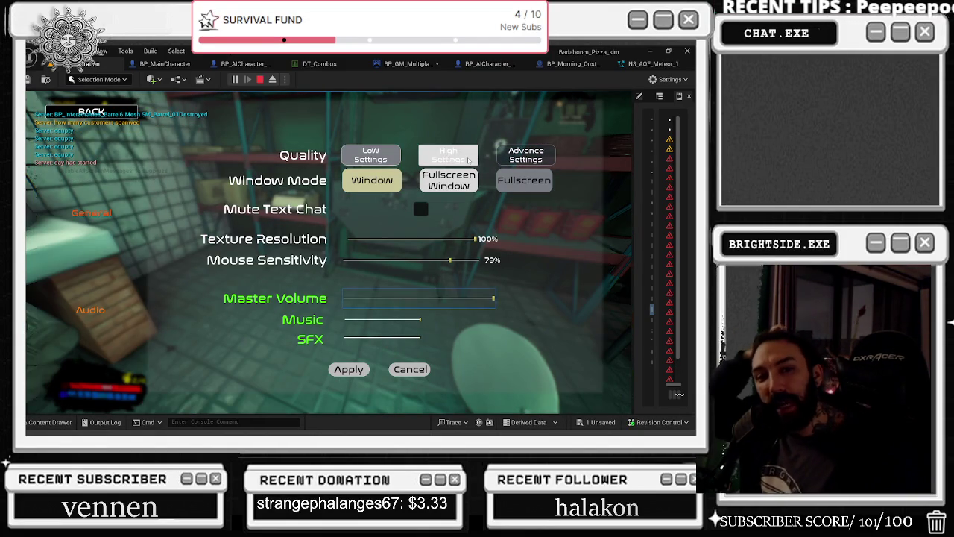
key(Escape)
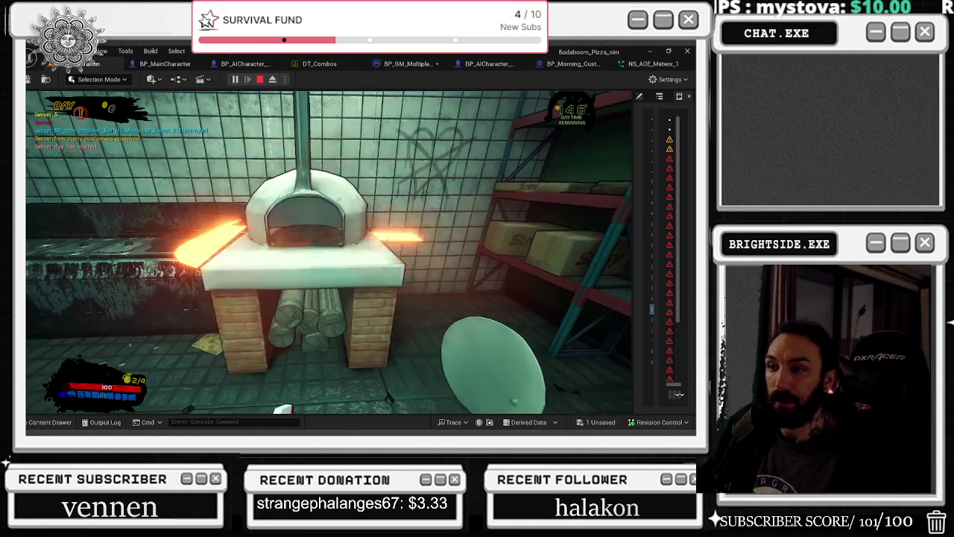
key(e)
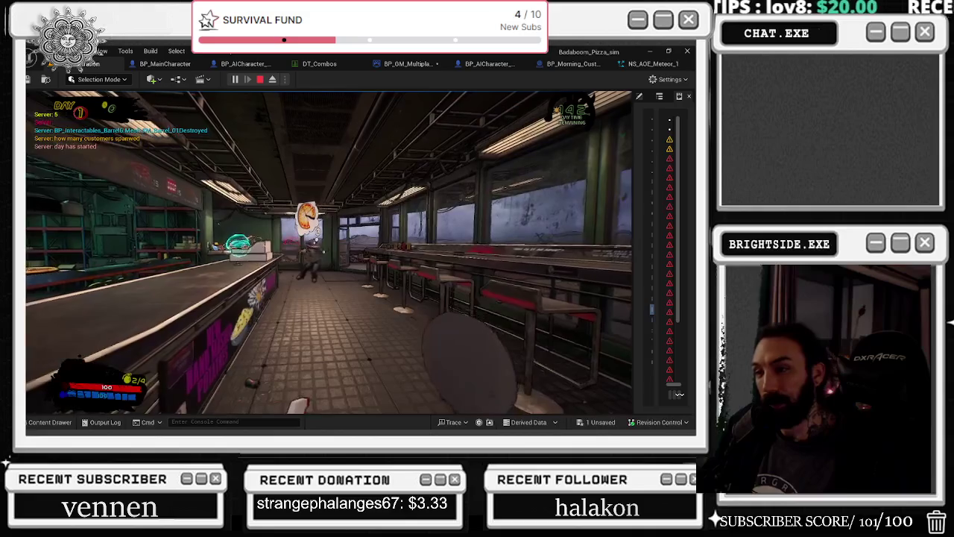
key(Escape)
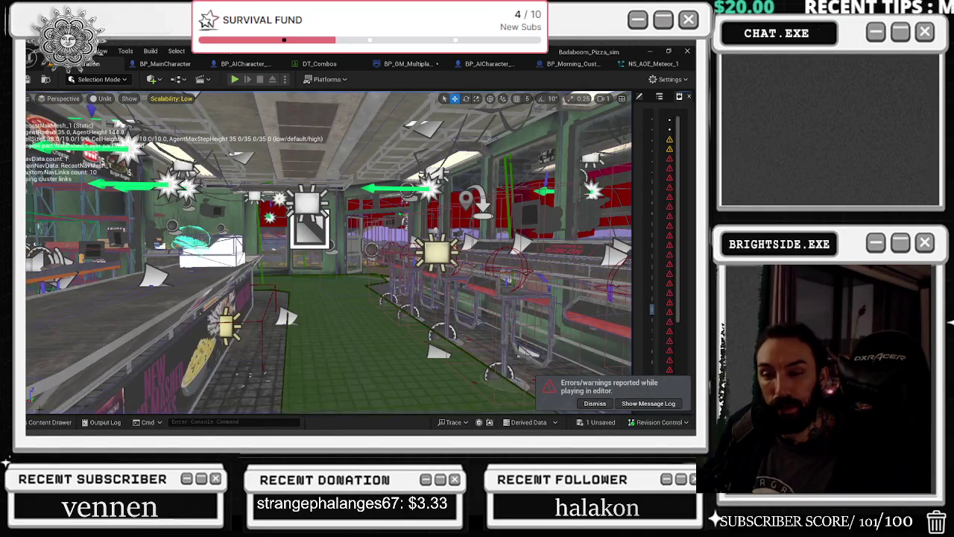
Open Basketball_Level from CyberpunkRestaurant/Levels, saving the pending blueprint first.
click(47, 422)
click(73, 307)
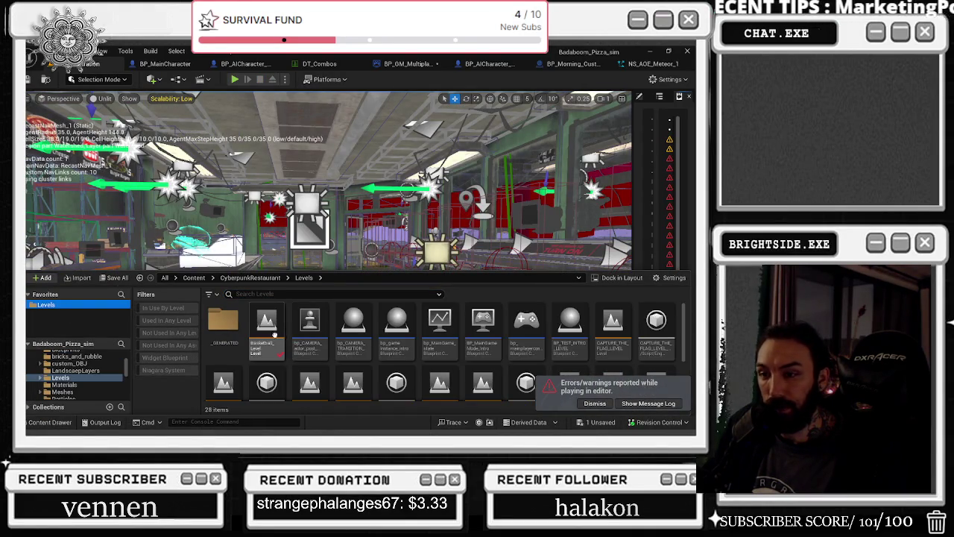
double_click(270, 340)
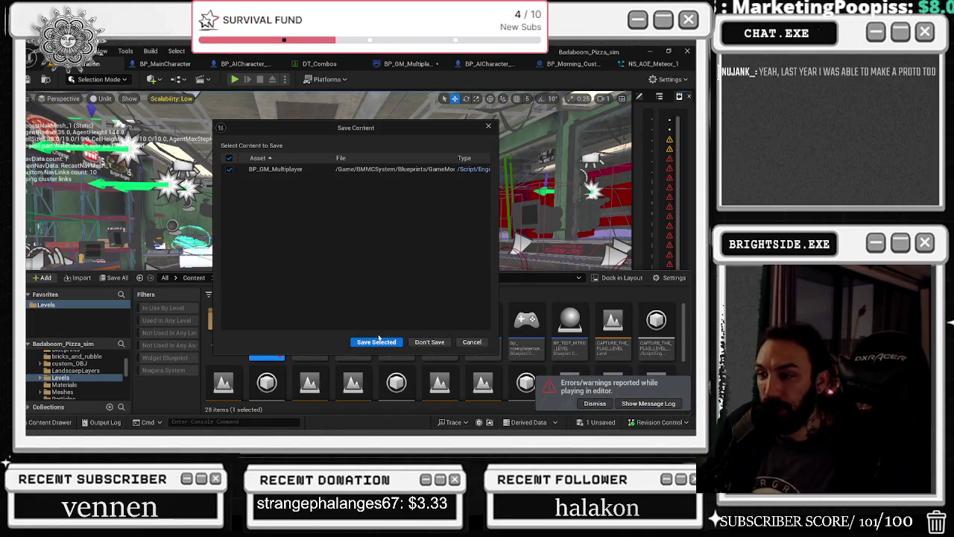
click(377, 342)
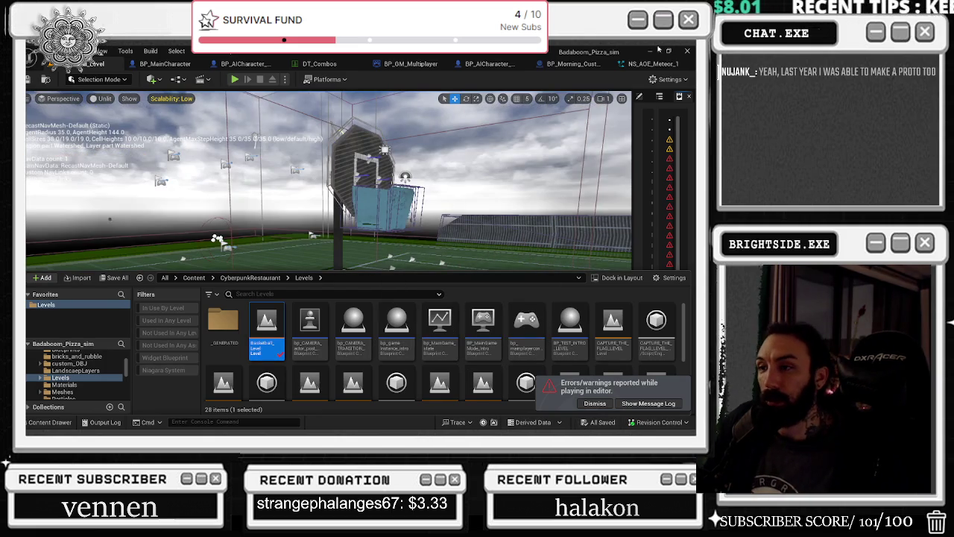
Playtest the basketball level, picking up the ball and throwing it at the hoop.
click(234, 79)
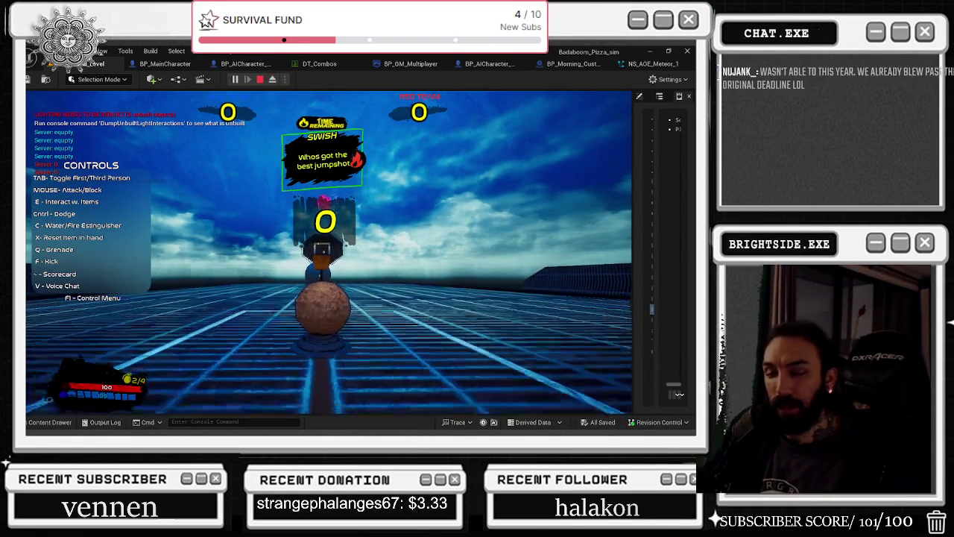
key(e)
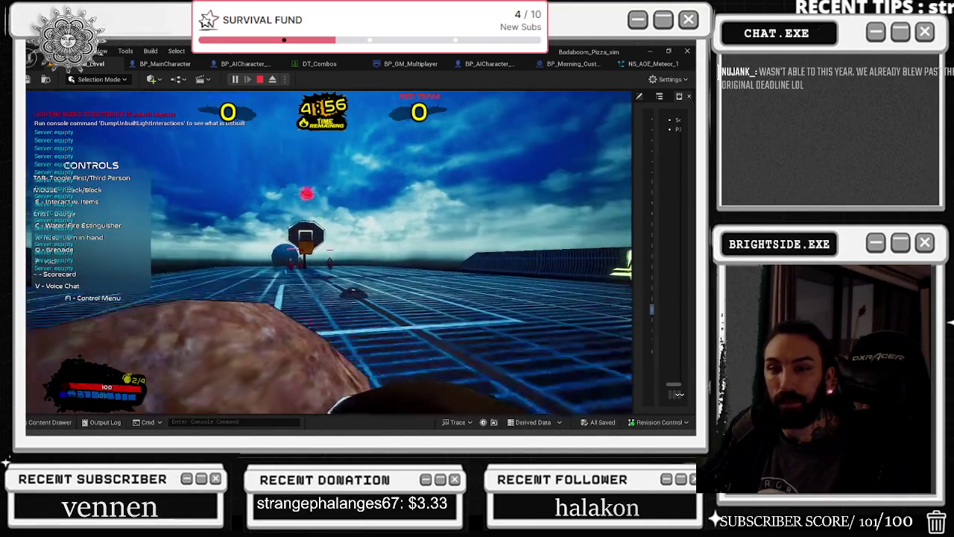
click(323, 254)
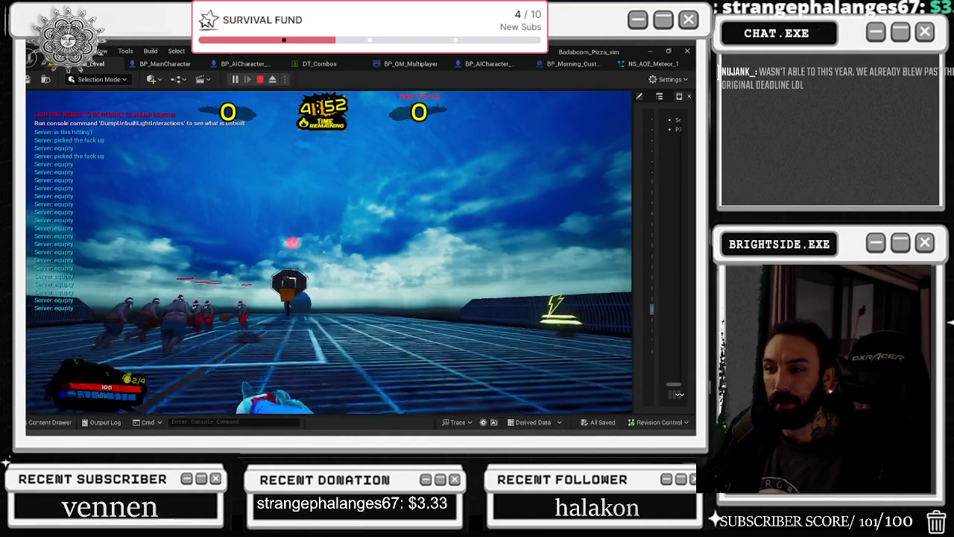